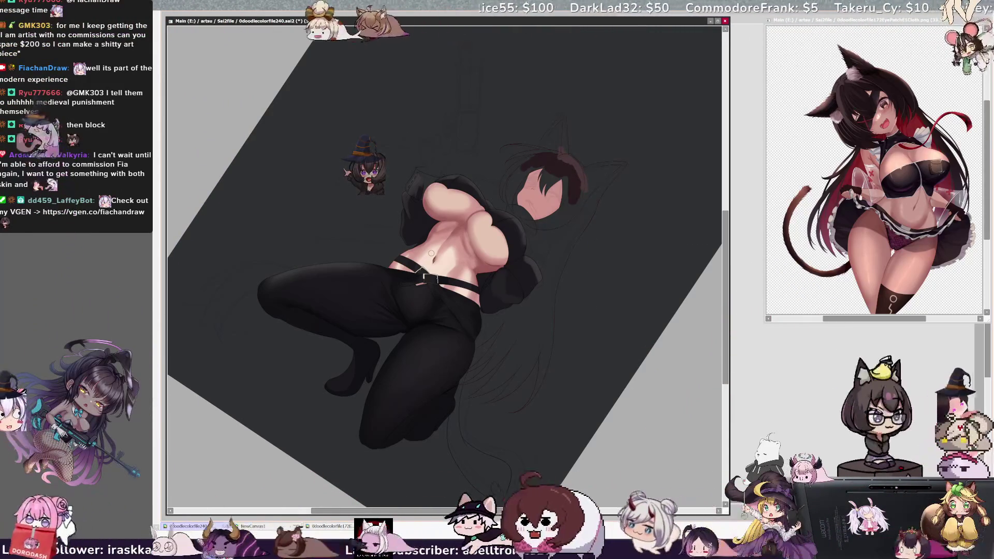
# Pick the leg shading layer, resize the brush, and paint a dark shadow on the right breast
pyautogui.keyDown('ctrl'); pyautogui.keyDown('shift'); pyautogui.click(482, 345); pyautogui.keyUp('shift'); pyautogui.keyUp('ctrl')
pyautogui.moveTo(482, 345); pyautogui.dragTo(471, 337)
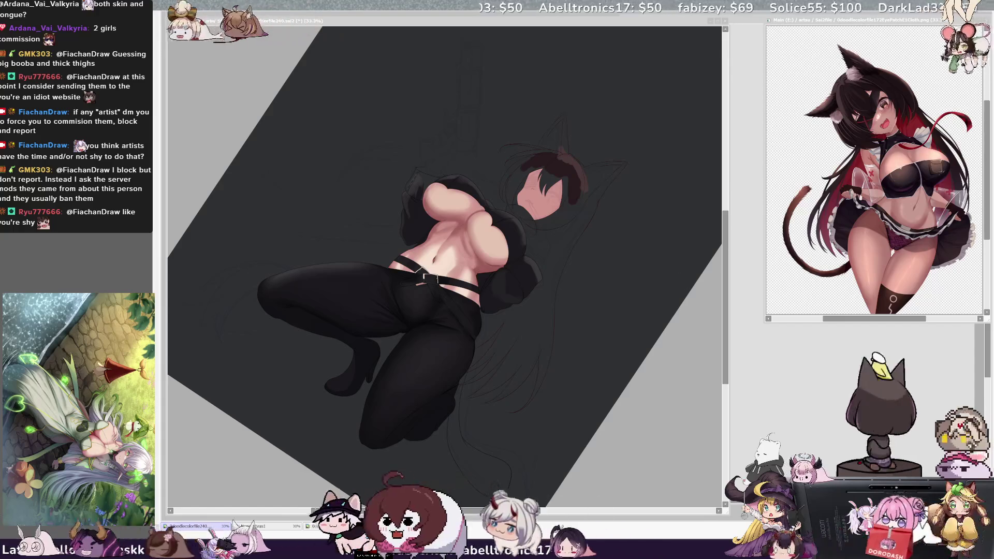
pyautogui.moveTo(499, 230); pyautogui.dragTo(481, 274)
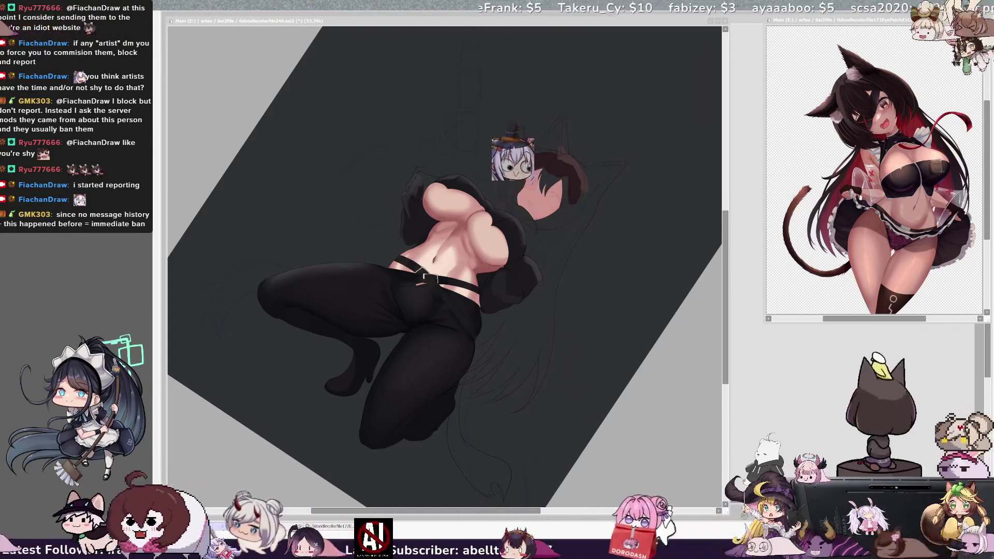
pyautogui.hotkey('alt', 'Tab')
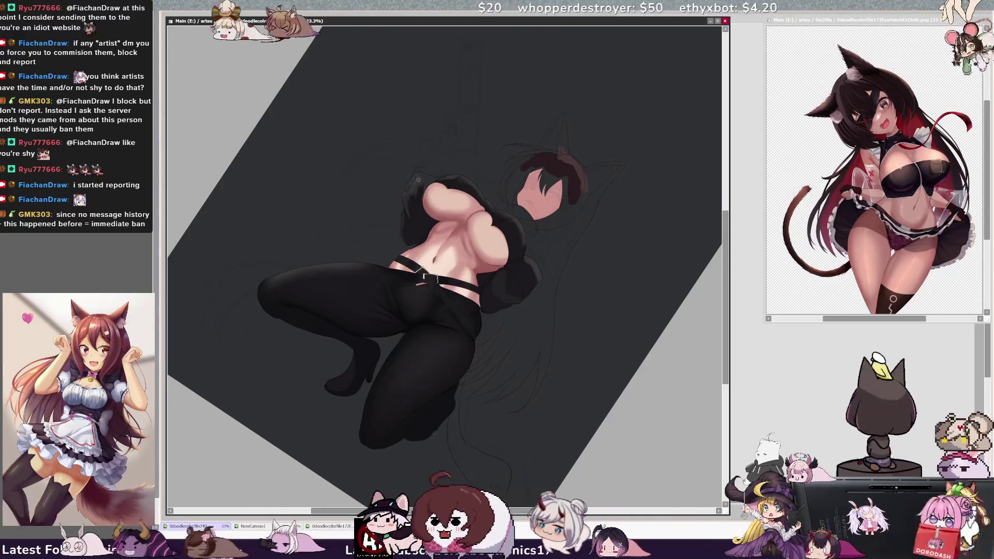
pyautogui.press('Home')
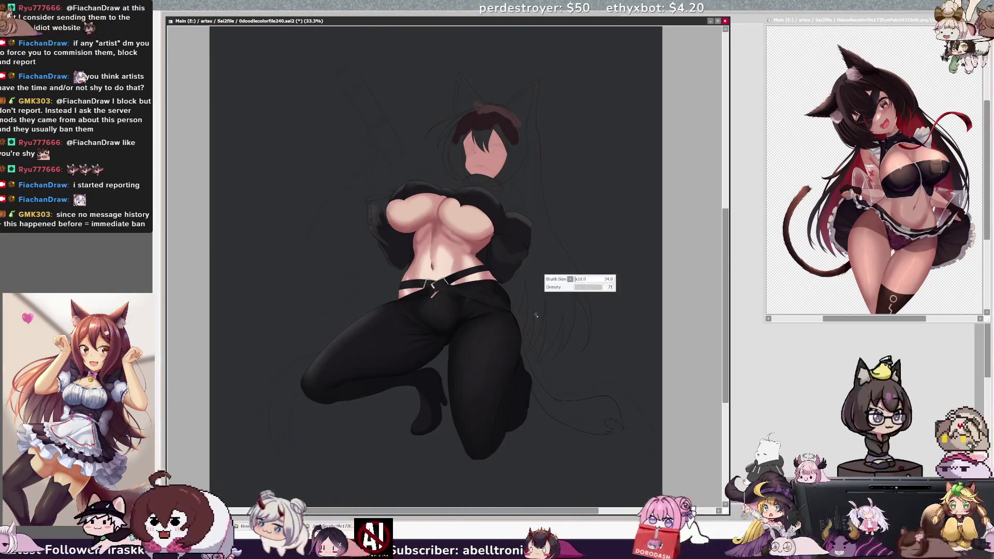
# Shrink the brush over four bracket-key steps, then enlarge it by one step
pyautogui.press('[')
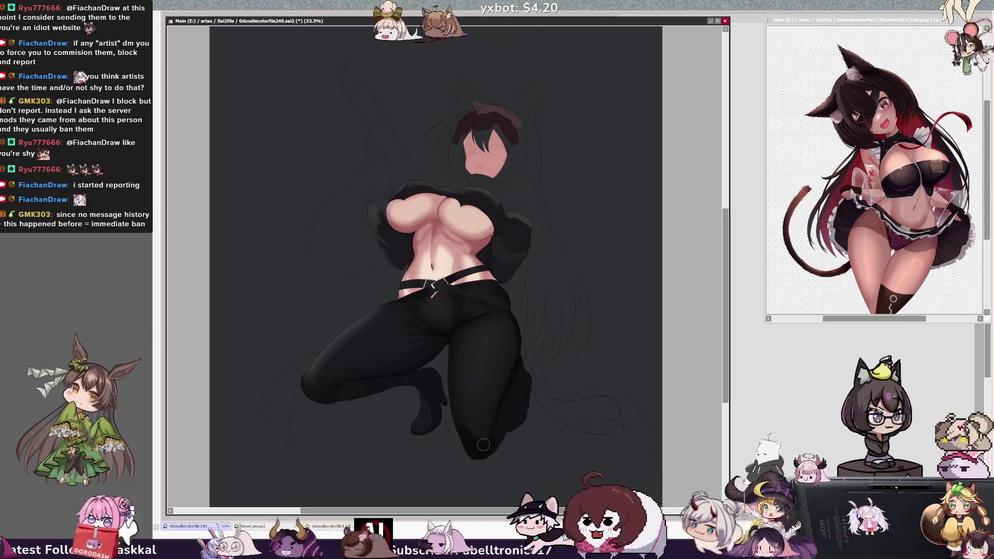
pyautogui.press('[')
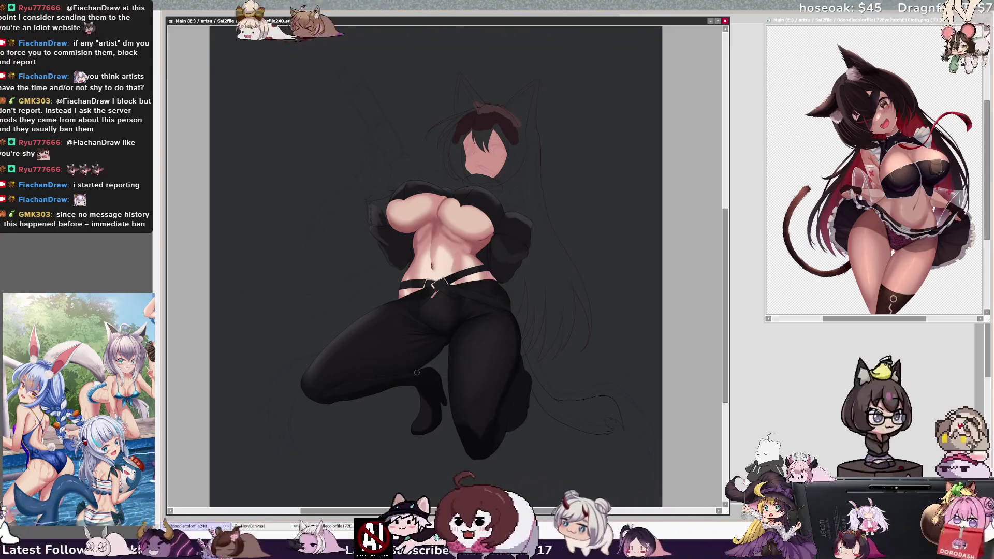
pyautogui.press('[')
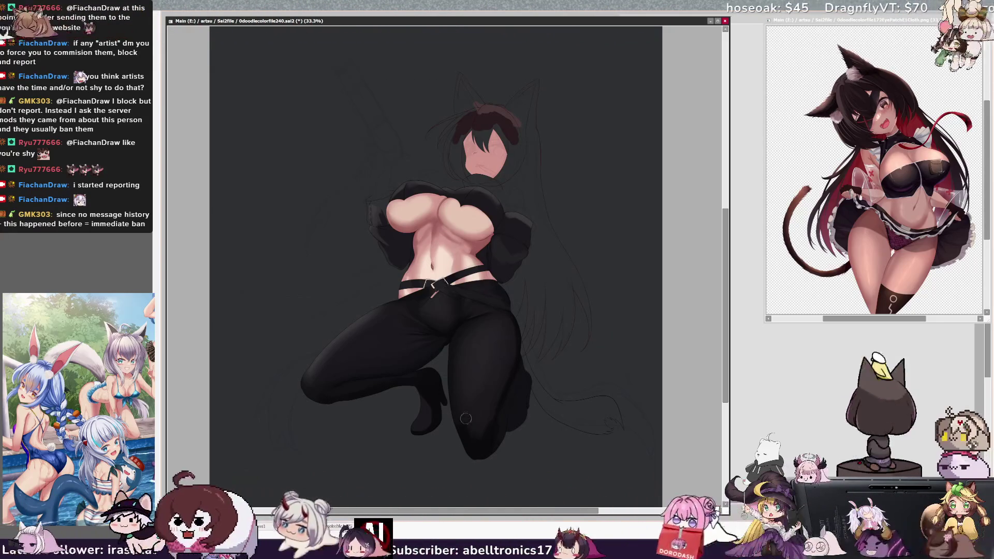
pyautogui.press('[')
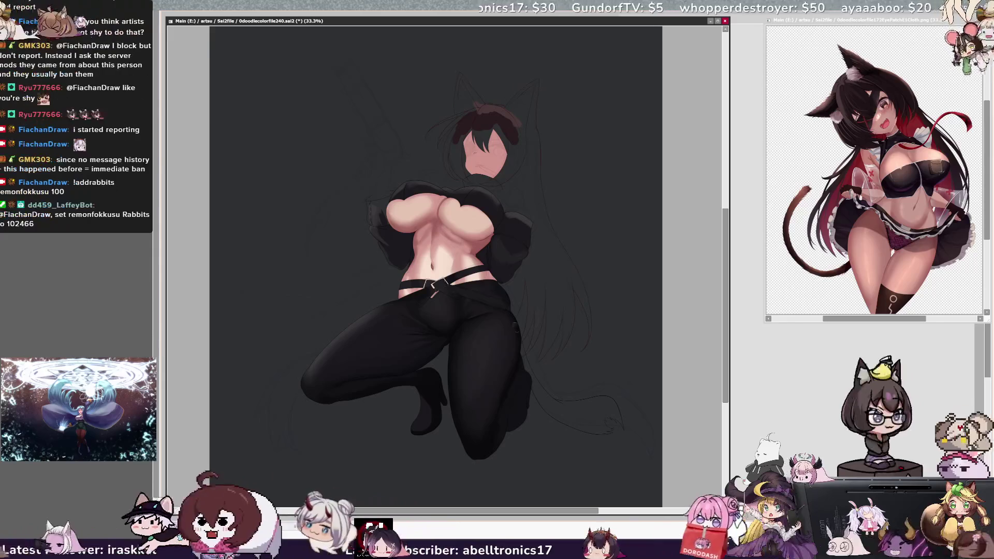
pyautogui.press(']')
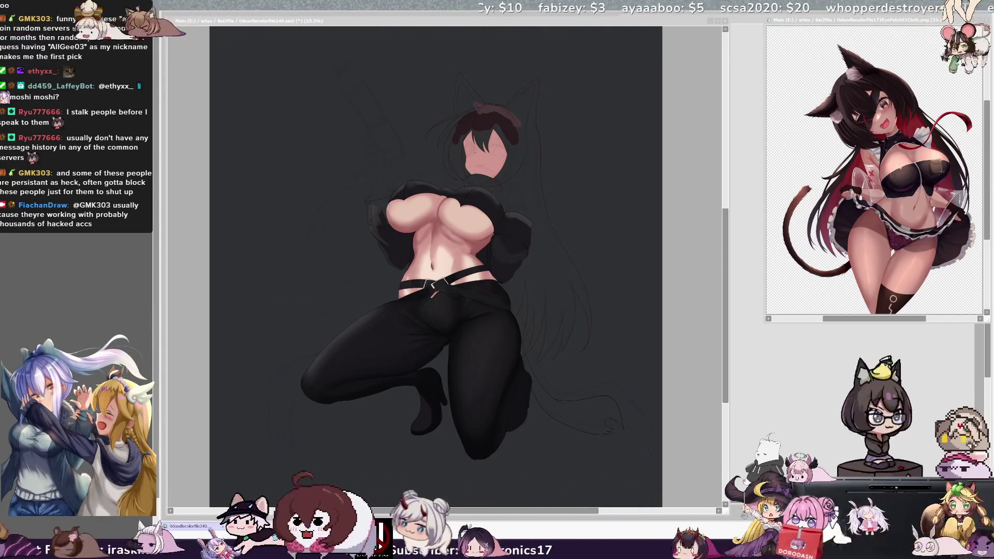
pyautogui.hotkey('alt', 'Tab')
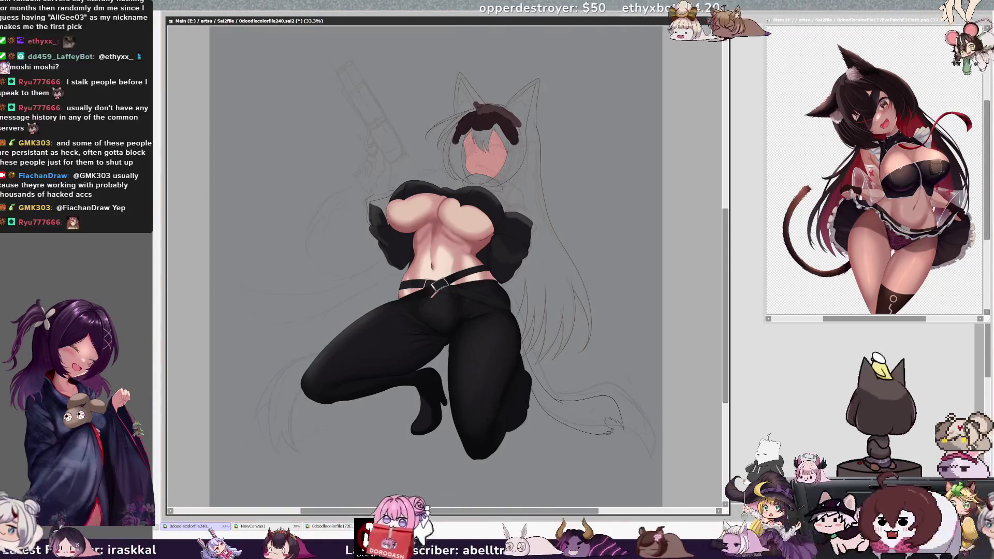
# Zoom in to 50%, scroll down to the legs, and shrink the brush to 14.0
pyautogui.hotkey('ctrl', '+')
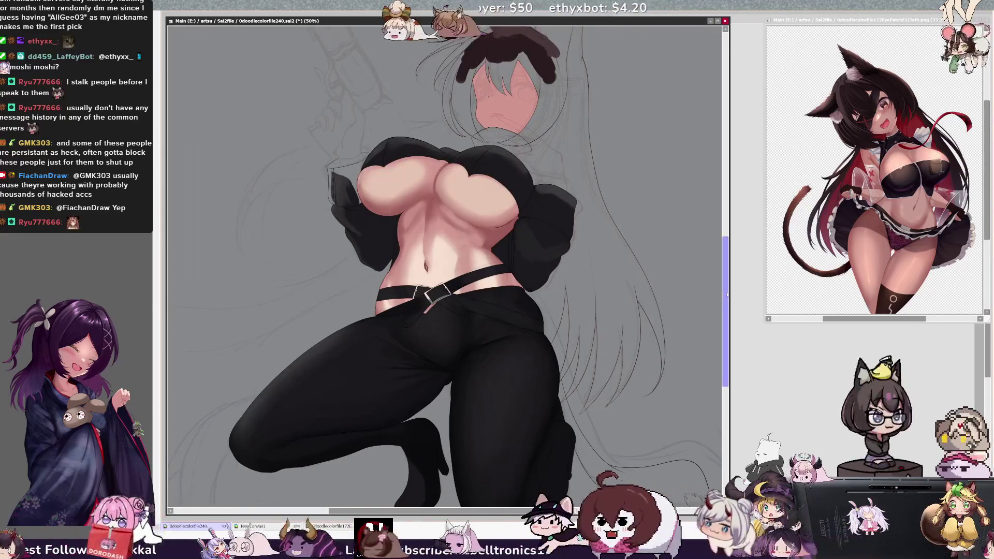
pyautogui.scroll(-2, 713, 232)
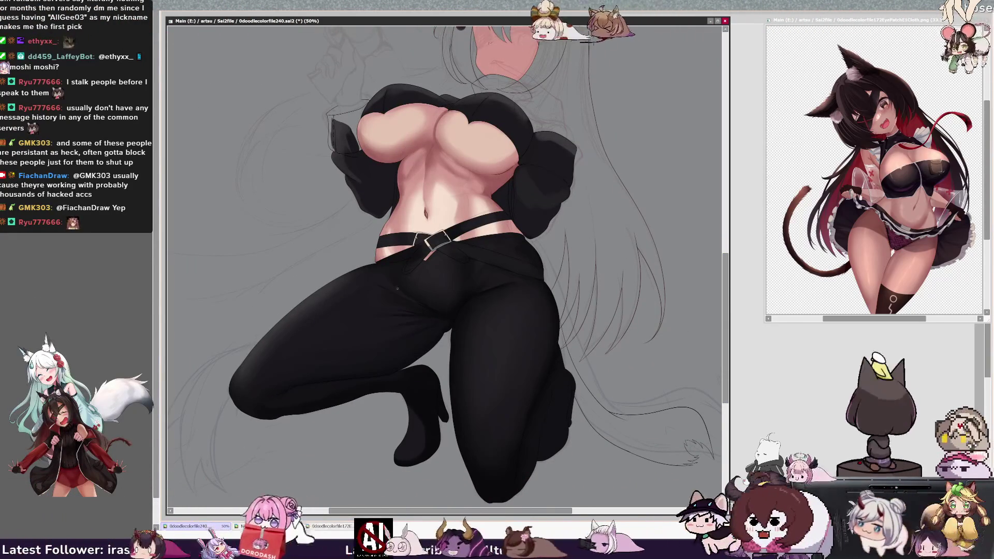
pyautogui.press('[')
pyautogui.press('[')
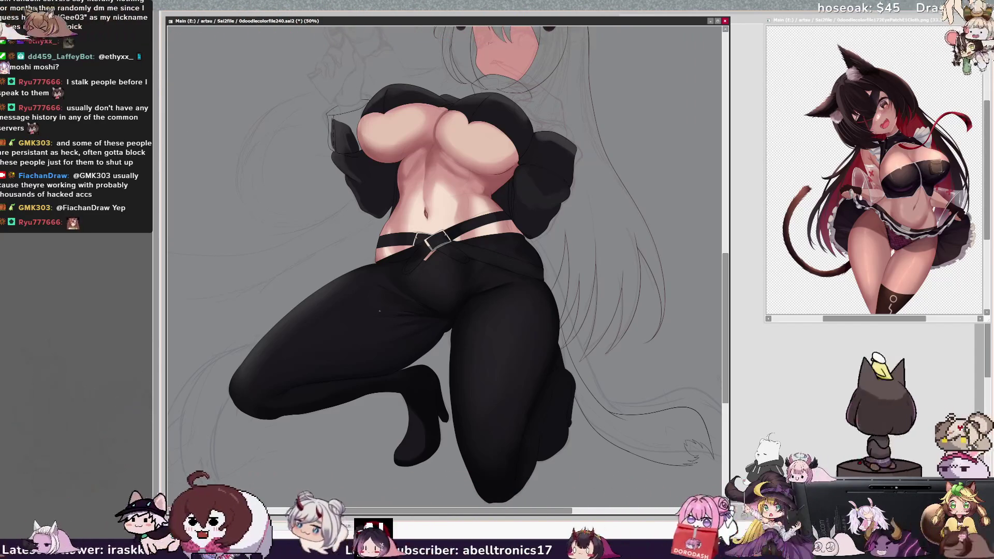
pyautogui.press('[')
pyautogui.press('[')
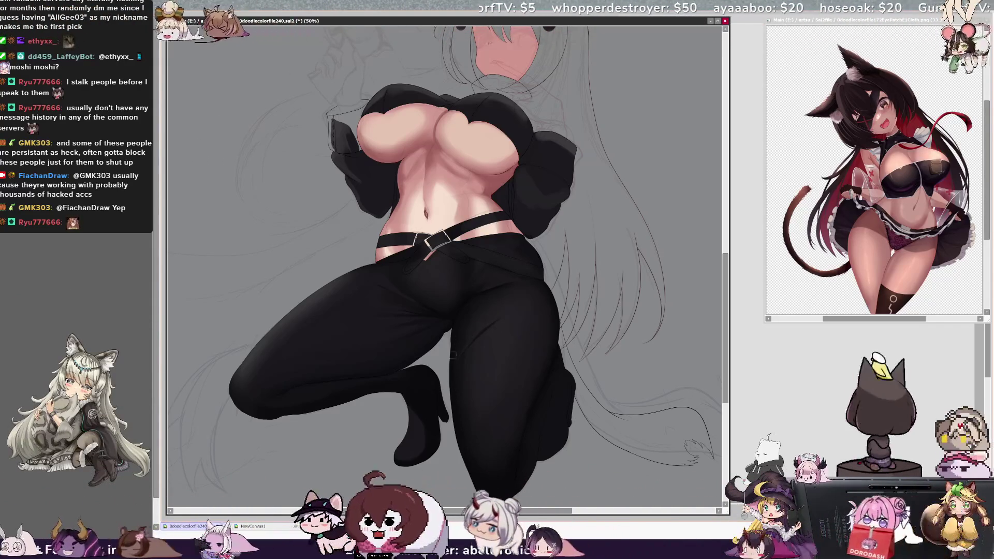
pyautogui.press('[')
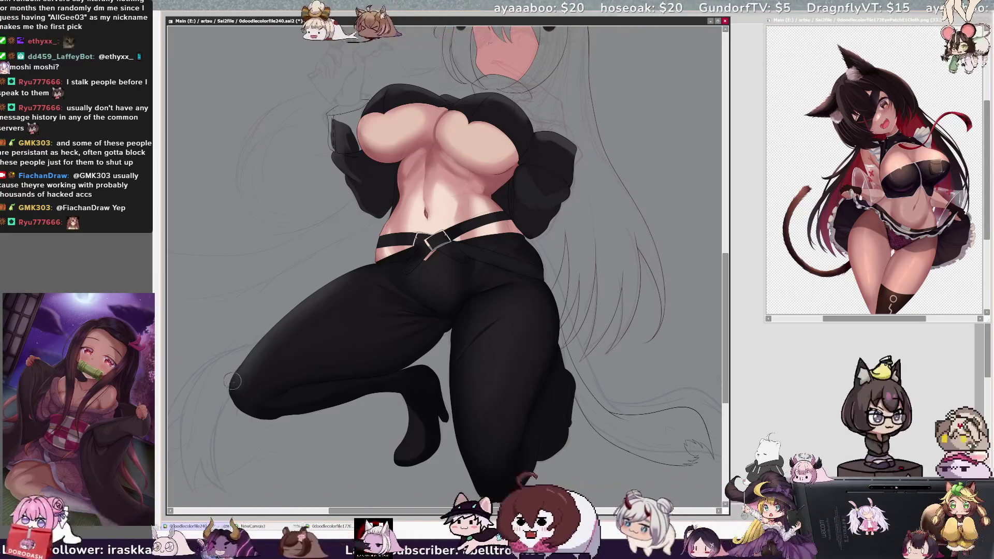
pyautogui.press('[')
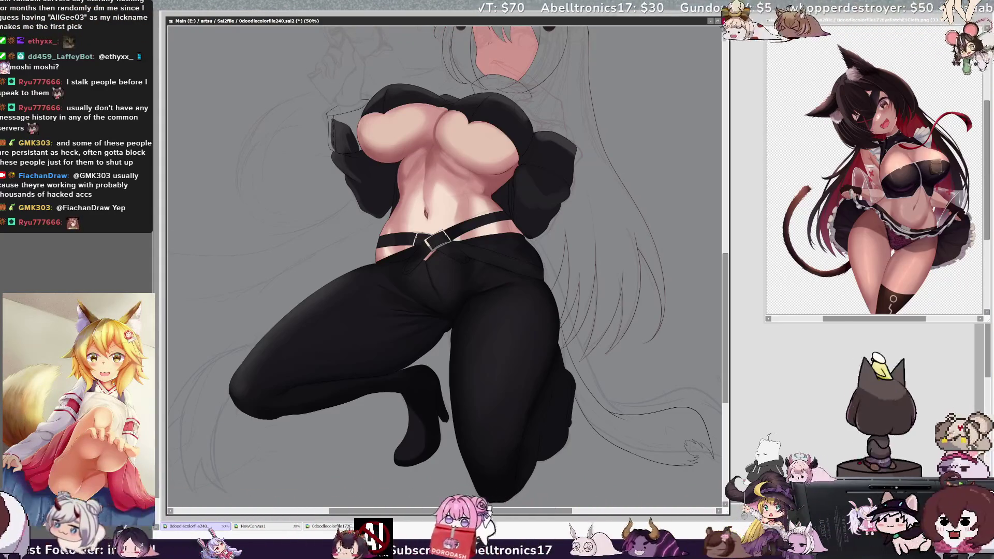
# Tilt the canvas clockwise, turn it back upright, and enlarge the brush to 64.0
pyautogui.press('End')
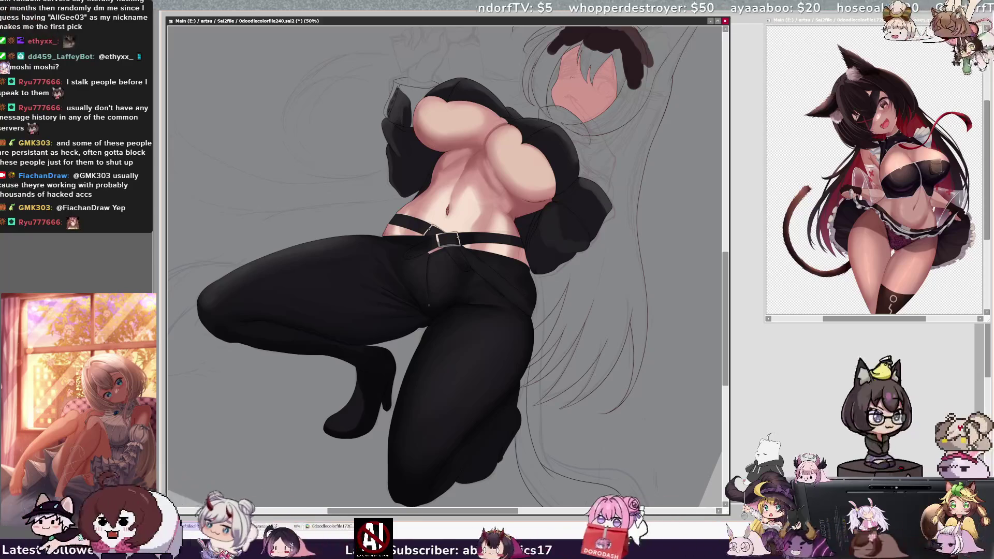
pyautogui.press('Delete')
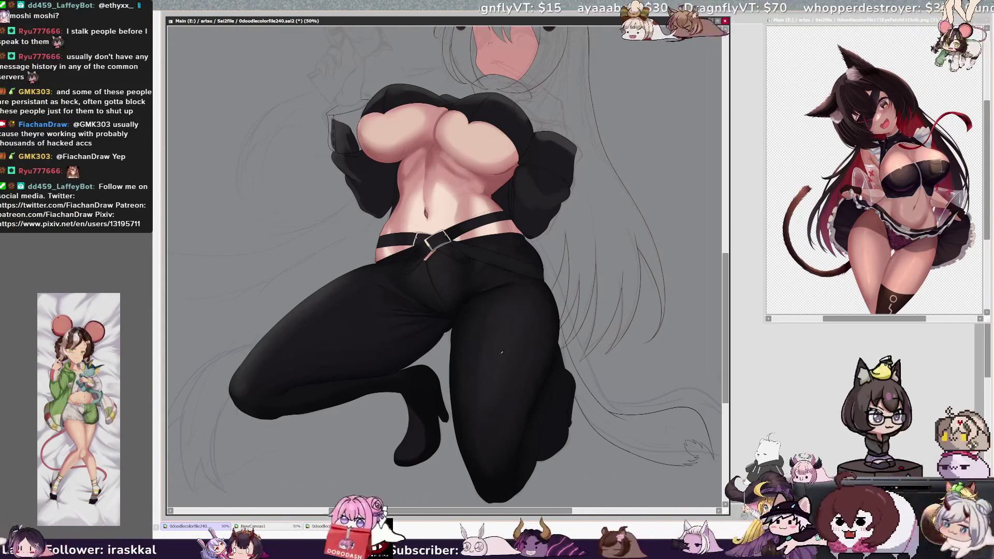
pyautogui.press(']')
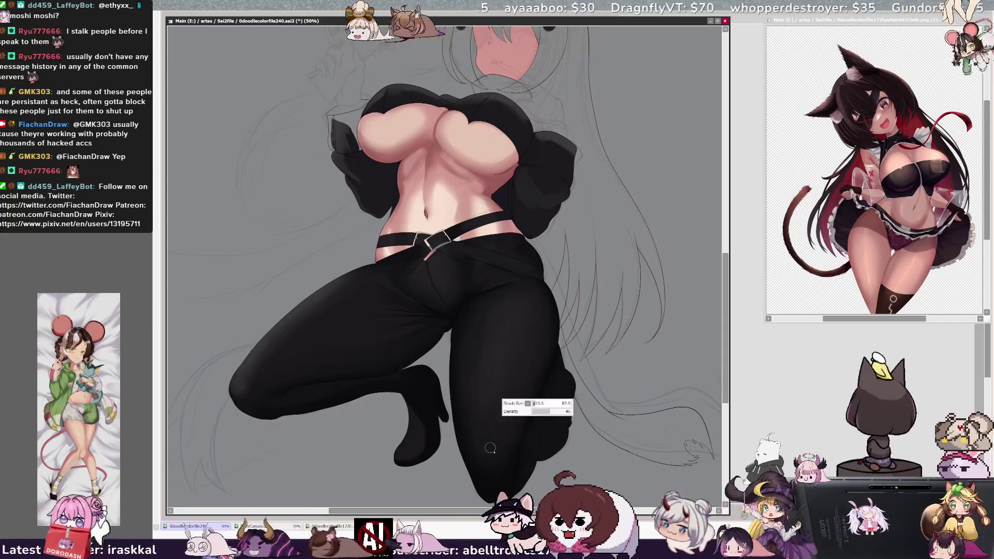
pyautogui.press(']')
# Settle the brush at 44 and pan the canvas to reveal the head and hair strokes
pyautogui.press('[')
pyautogui.press('[')
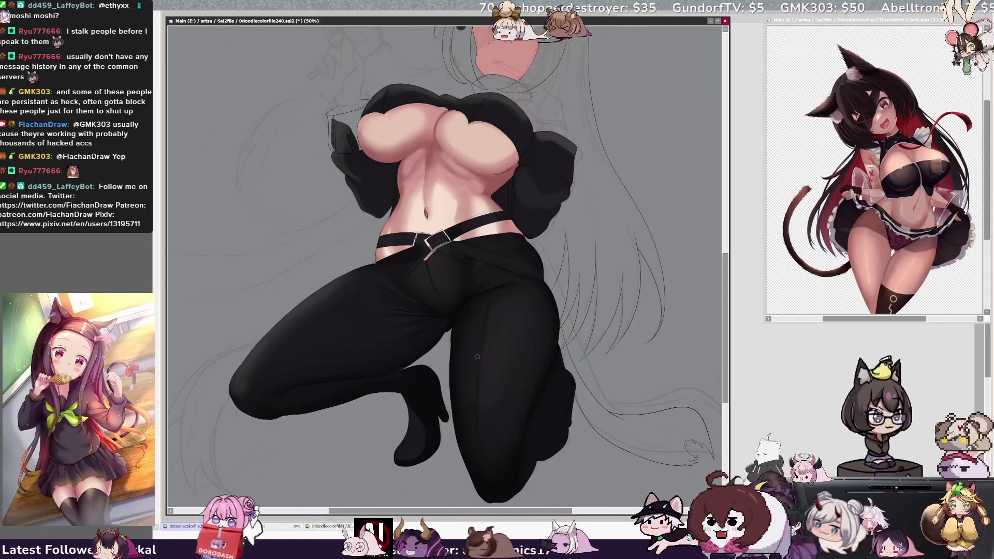
pyautogui.press(']')
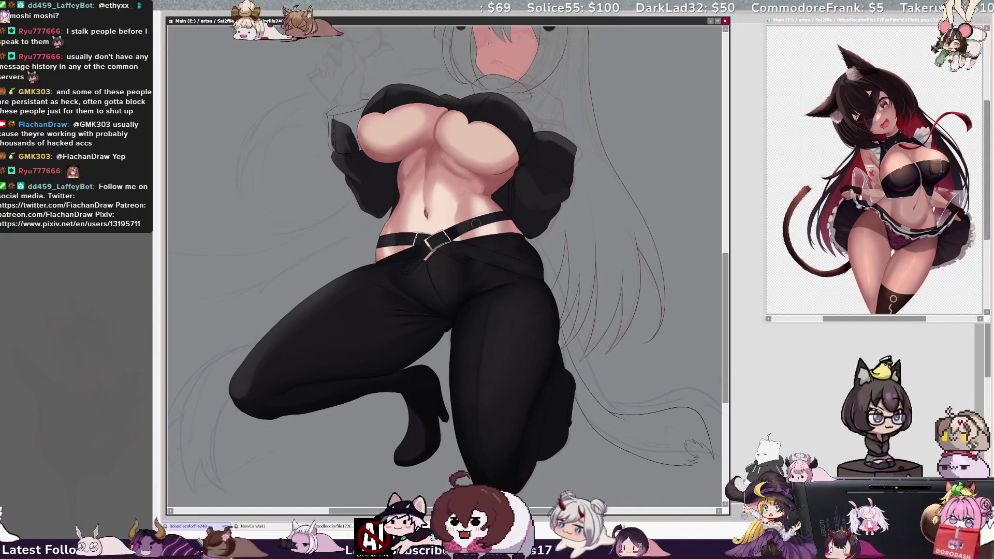
pyautogui.press('[')
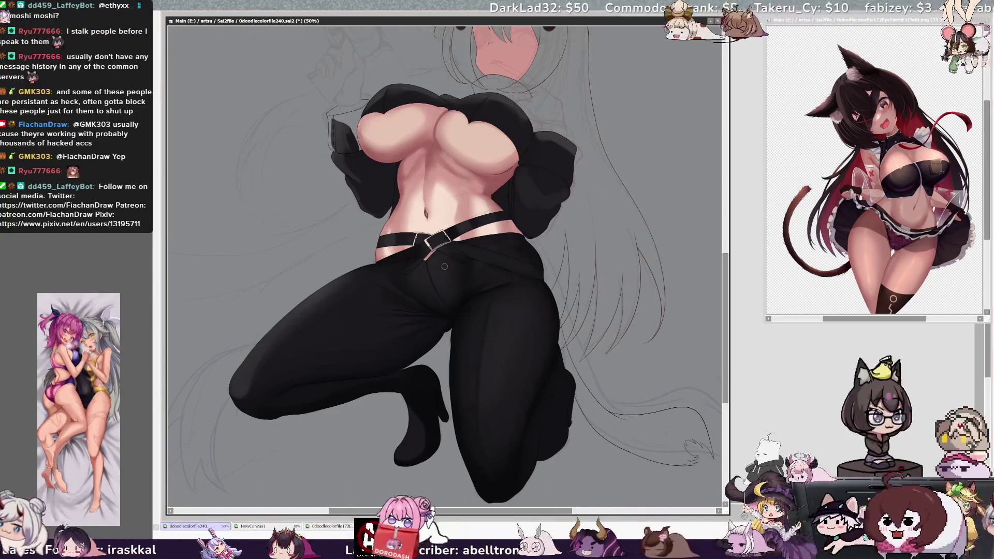
pyautogui.moveTo(484, 96)
pyautogui.mouseDown()
pyautogui.moveTo(475, 105)
pyautogui.moveTo(500, 169)
pyautogui.mouseUp()
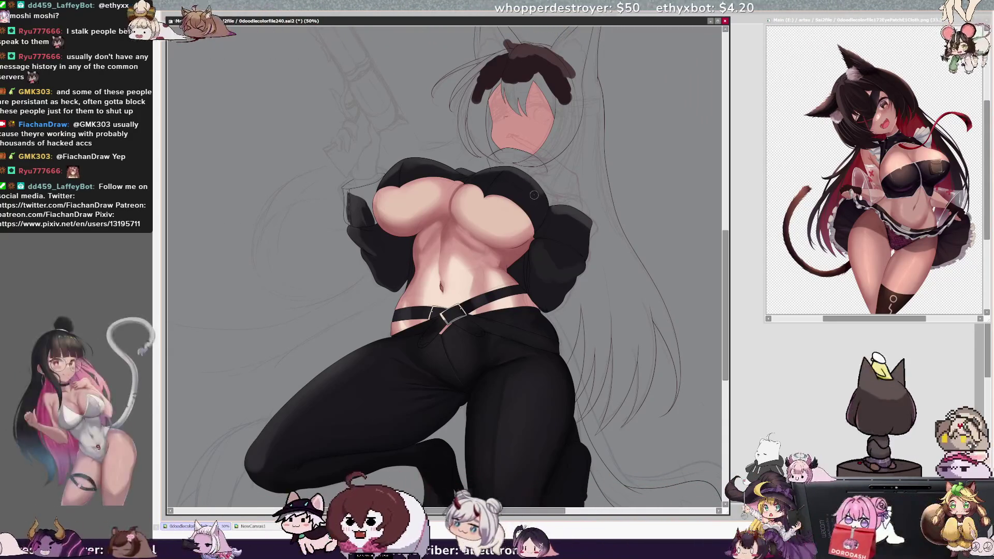
# Enlarge the brush, then zoom out to 33.3% and tilt the canvas 45° to see the whole figure
pyautogui.press(']')
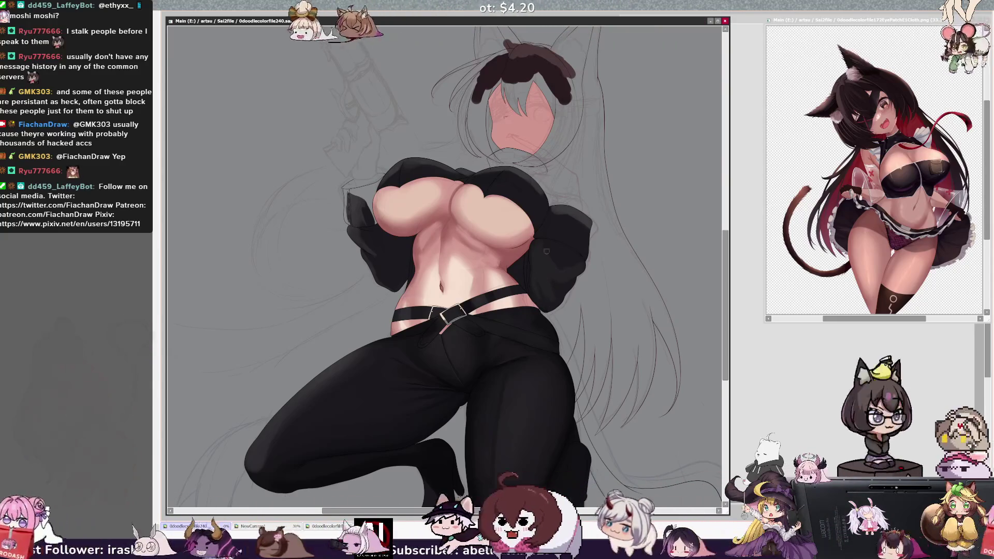
pyautogui.press(']')
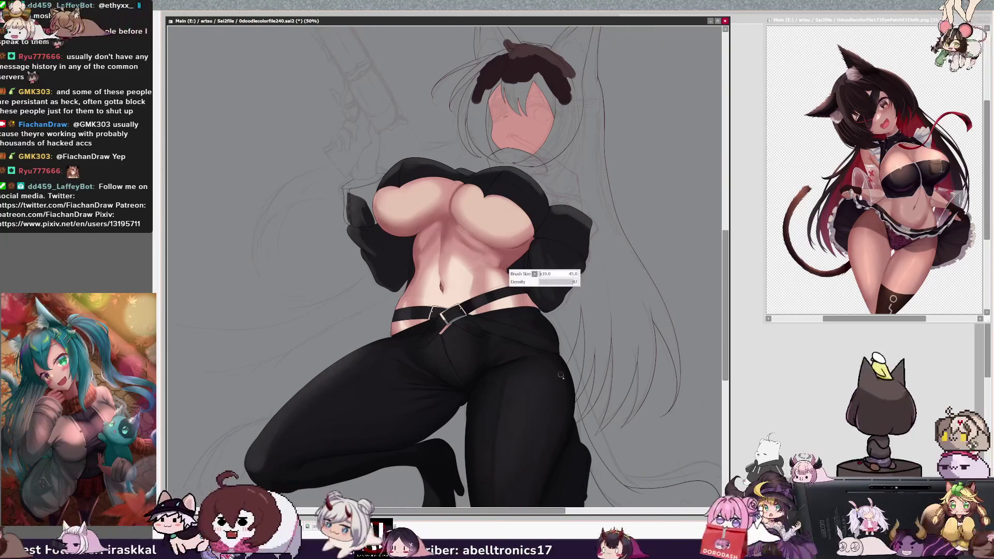
pyautogui.moveTo(729, 313); pyautogui.dragTo(724, 360)
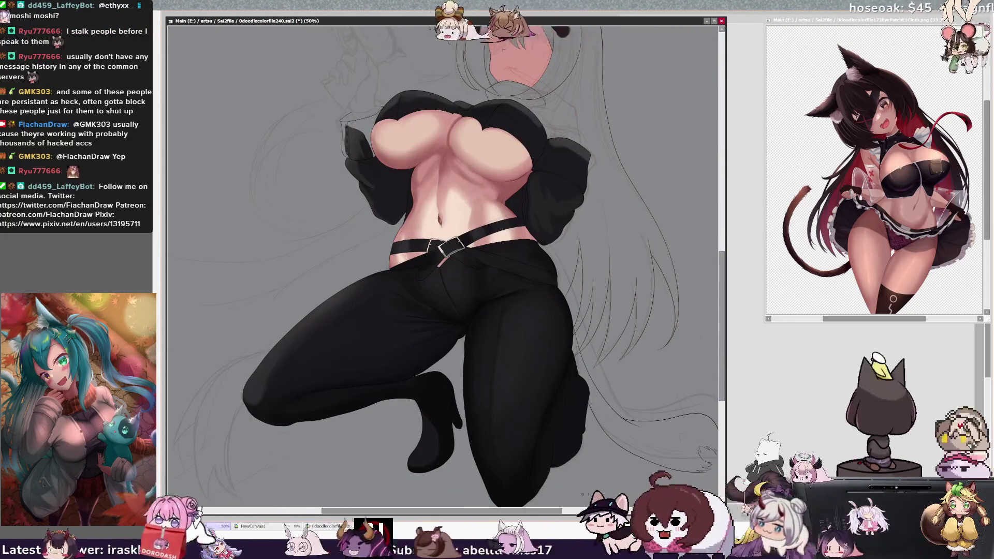
pyautogui.scroll(-1, 712, 357)
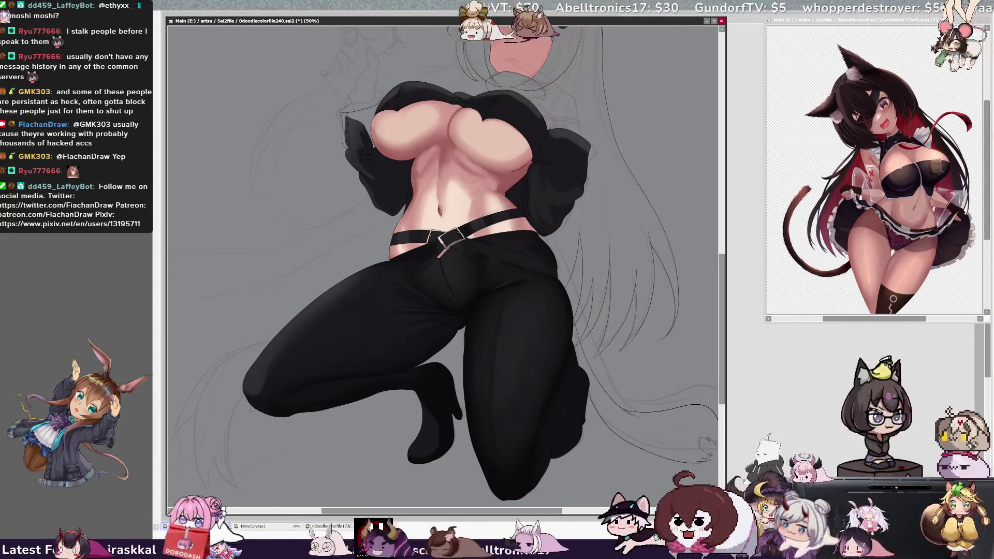
pyautogui.hotkey('ctrl', '-')
pyautogui.press('Delete')
pyautogui.press('Delete')
pyautogui.press('Delete')
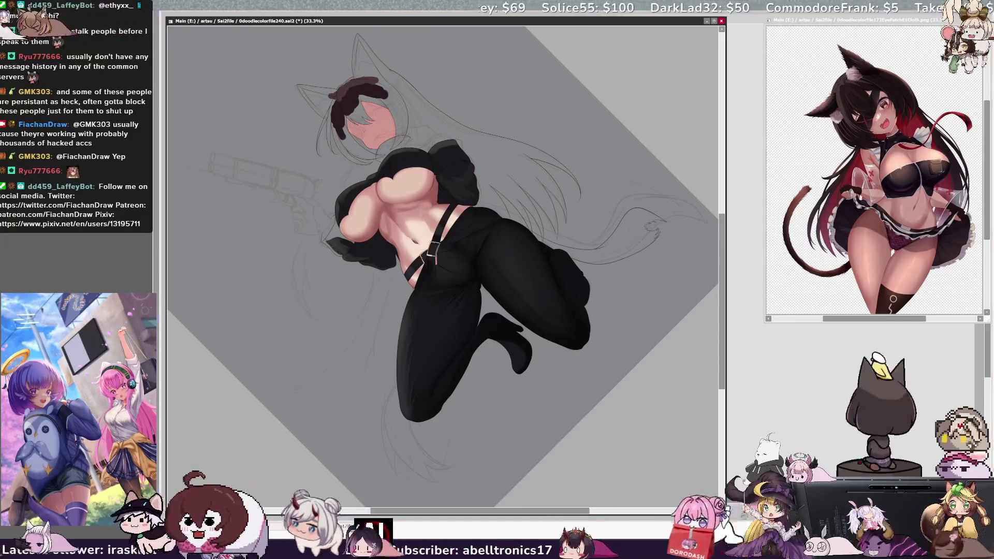
# Reset the canvas rotation so it sits square with the figure lying sideways
pyautogui.moveTo(450, 510); pyautogui.dragTo(475, 497)
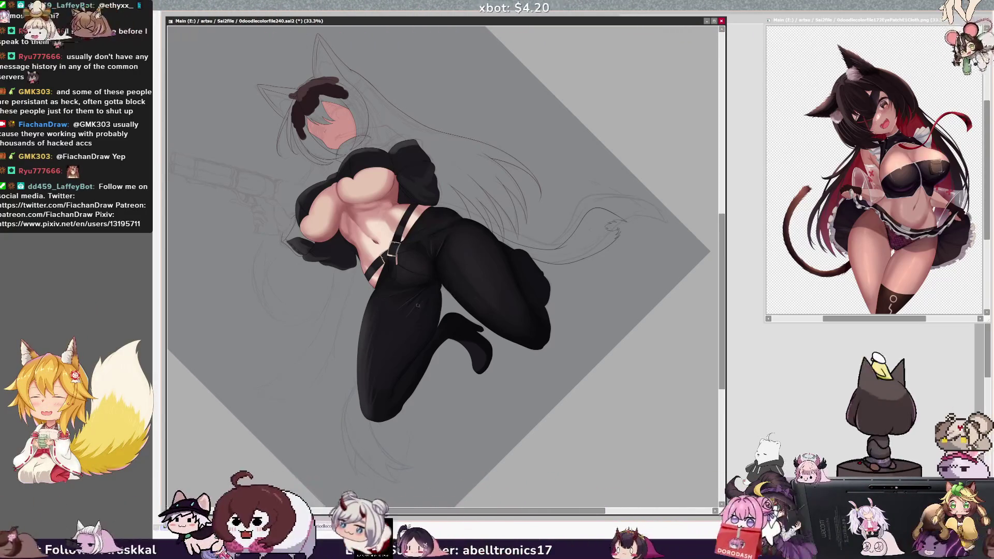
pyautogui.press('Home')
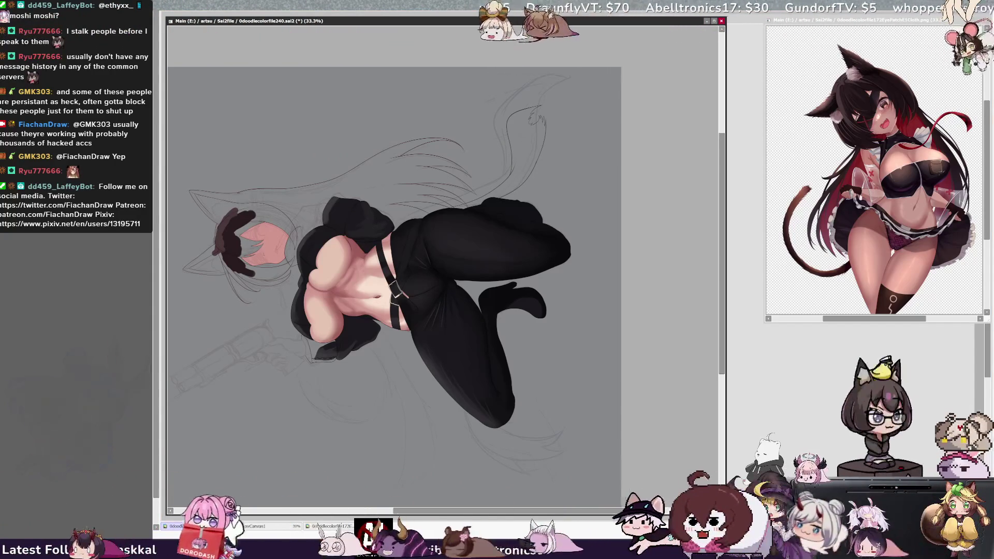
# Shrink the brush to about 26 and rotate the view roughly 30° clockwise
pyautogui.moveTo(430, 253); pyautogui.dragTo(427, 252)
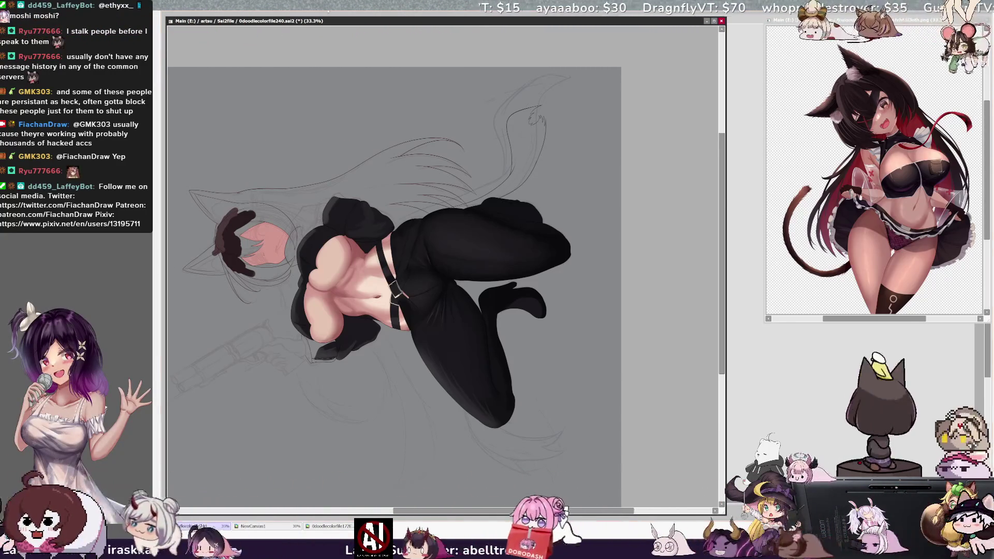
pyautogui.press('End')
pyautogui.press('End')
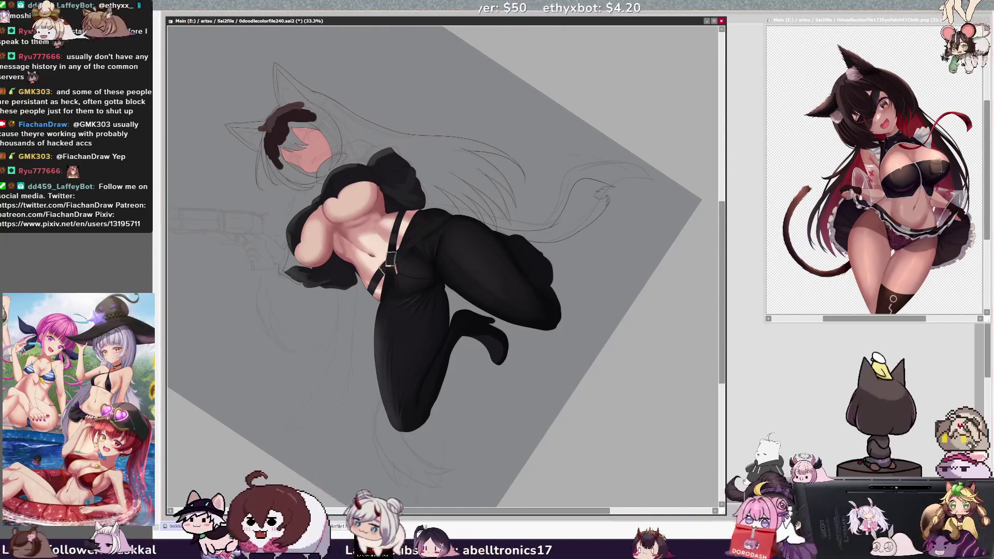
# Magic-wand select the black strap on both sides of the buckle, zoom in, and set the brush to 58
pyautogui.click(383, 268)
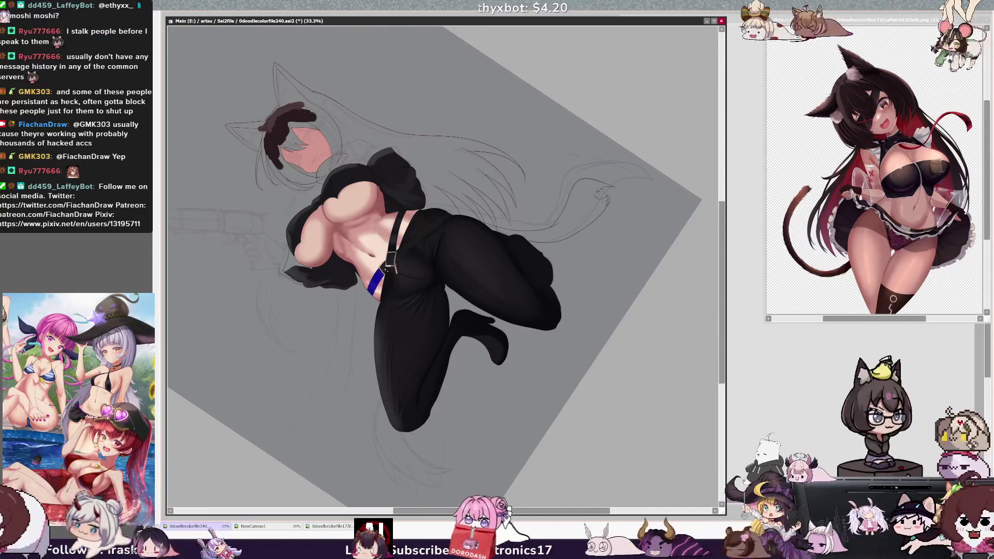
pyautogui.click(405, 254)
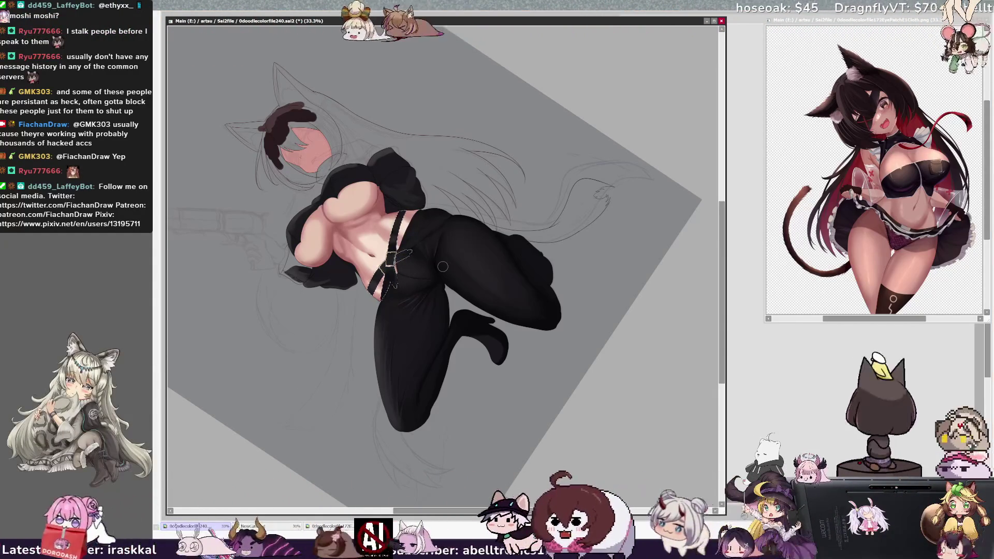
pyautogui.scroll(1, 442, 266)
pyautogui.moveTo(371, 255); pyautogui.dragTo(367, 224)
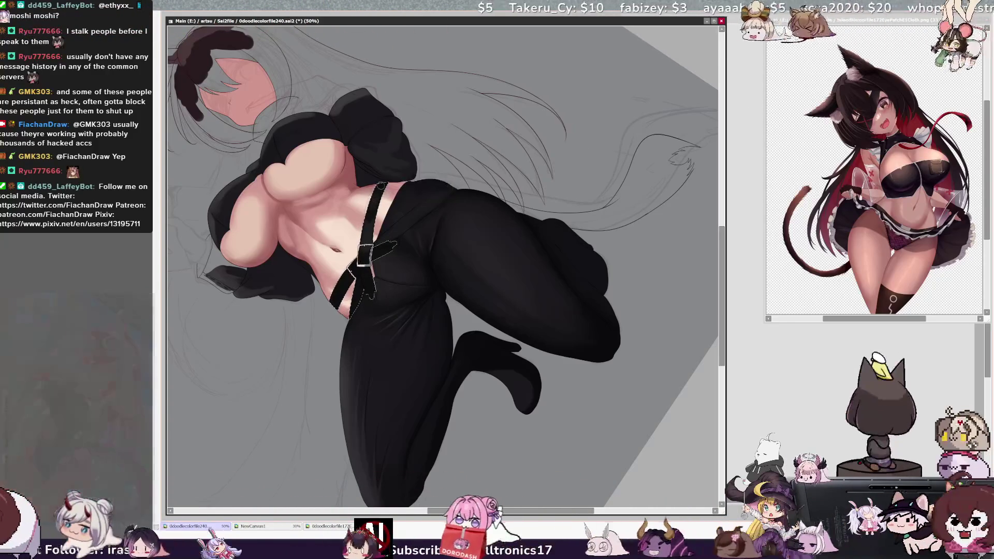
# Fine-tune the brush size around 41 with the bracket keys
pyautogui.press('[')
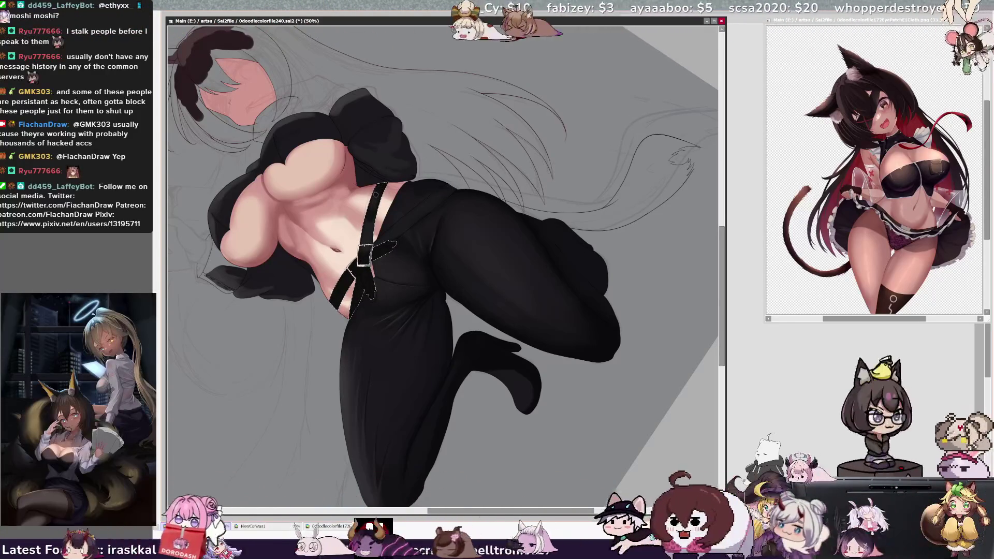
pyautogui.press('[')
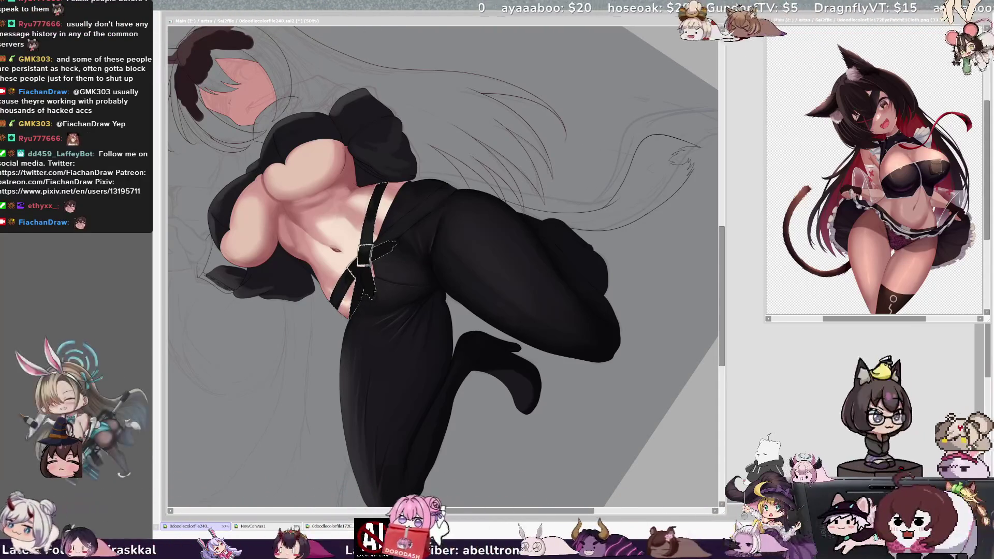
pyautogui.click(372, 208)
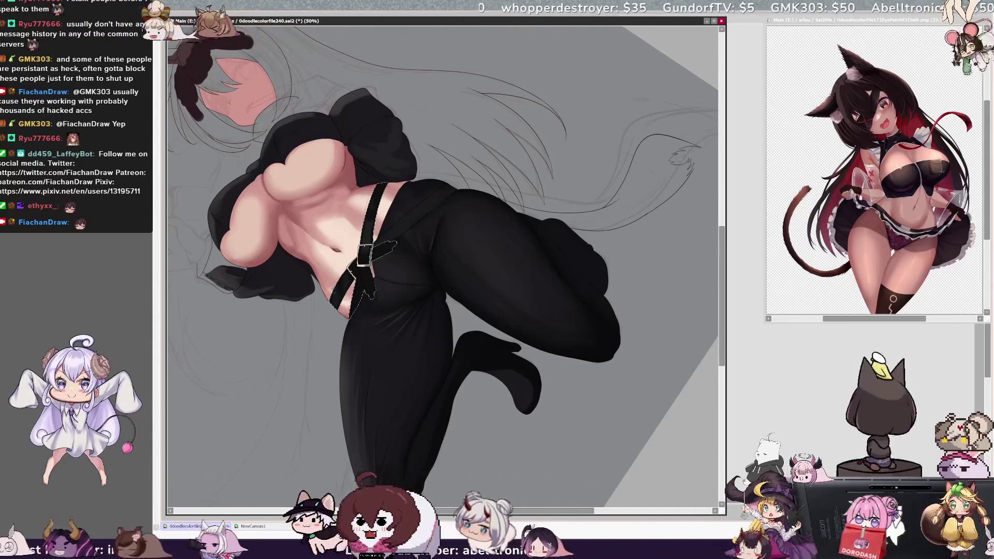
pyautogui.press(']')
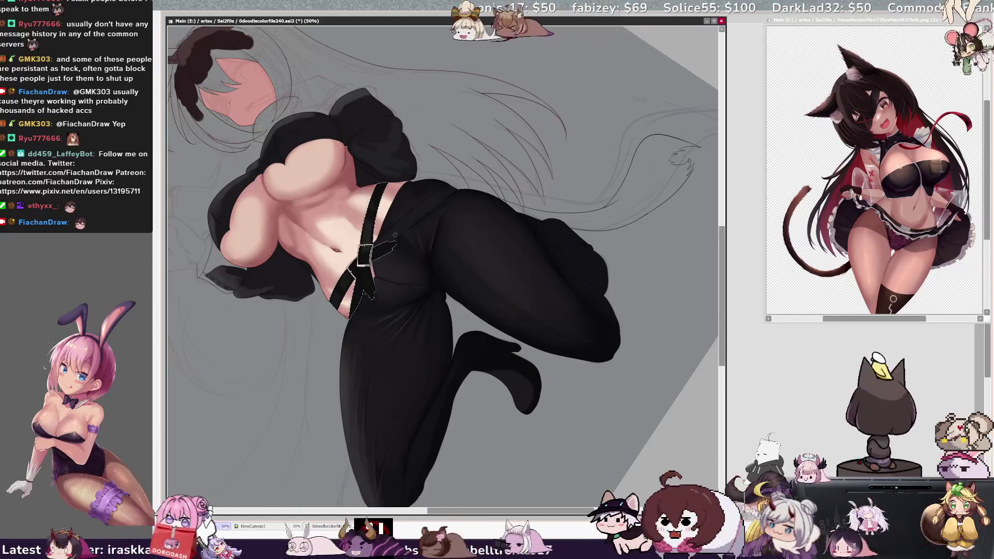
pyautogui.press('[')
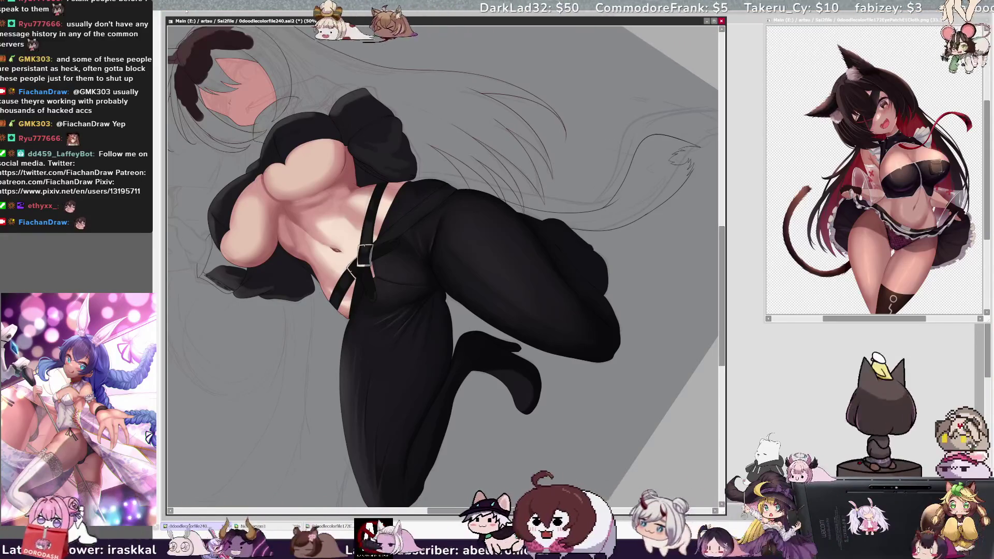
pyautogui.press('[')
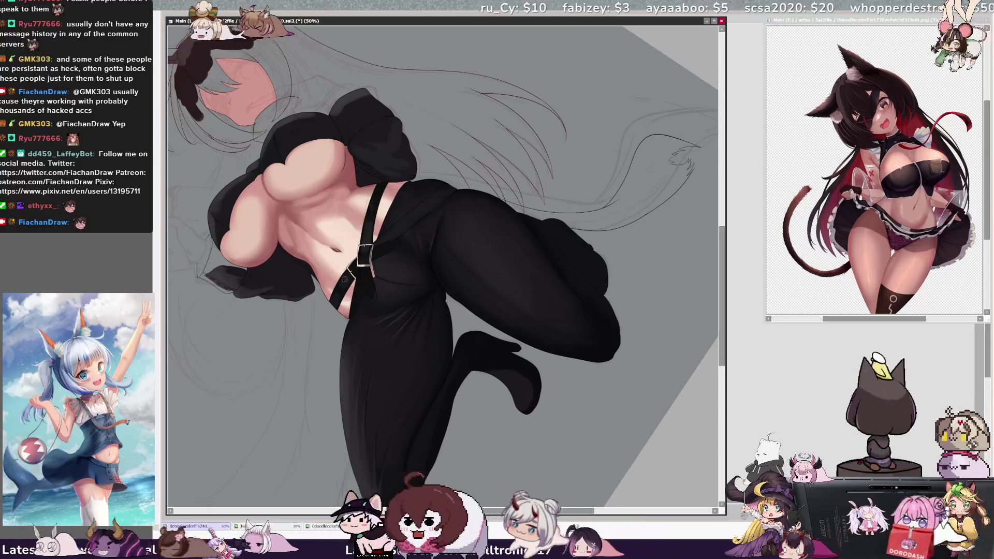
# Switch to Layer17 and scroll up toward the cat ears and hair sketch
pyautogui.keyDown('ctrl'); pyautogui.keyDown('shift'); pyautogui.click(406, 234); pyautogui.keyUp('shift'); pyautogui.keyUp('ctrl')
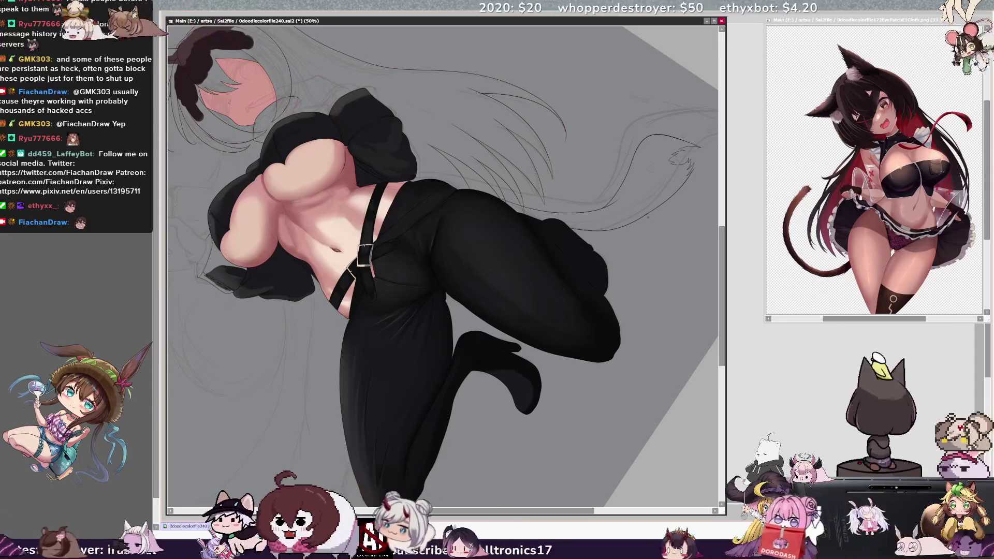
pyautogui.scroll(3, 725, 327)
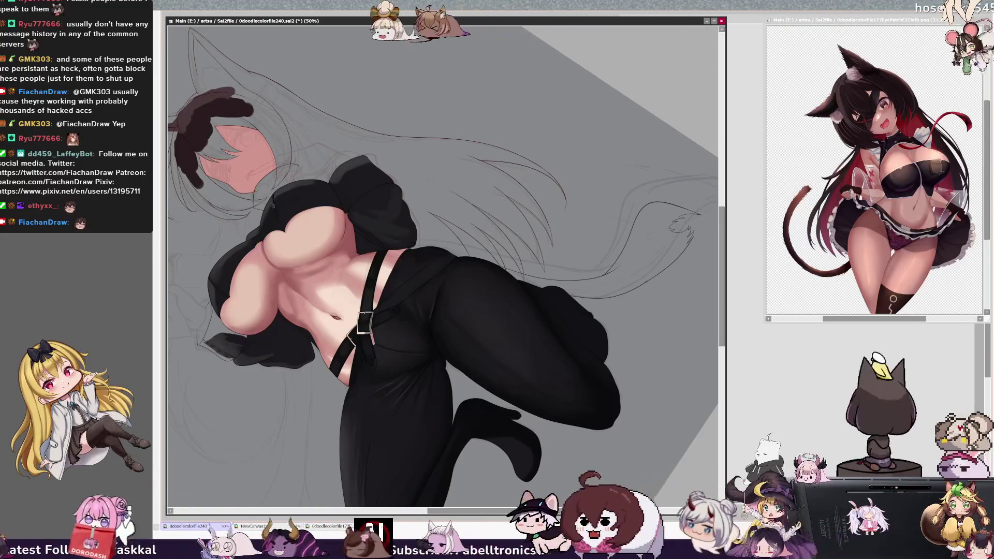
pyautogui.press('[')
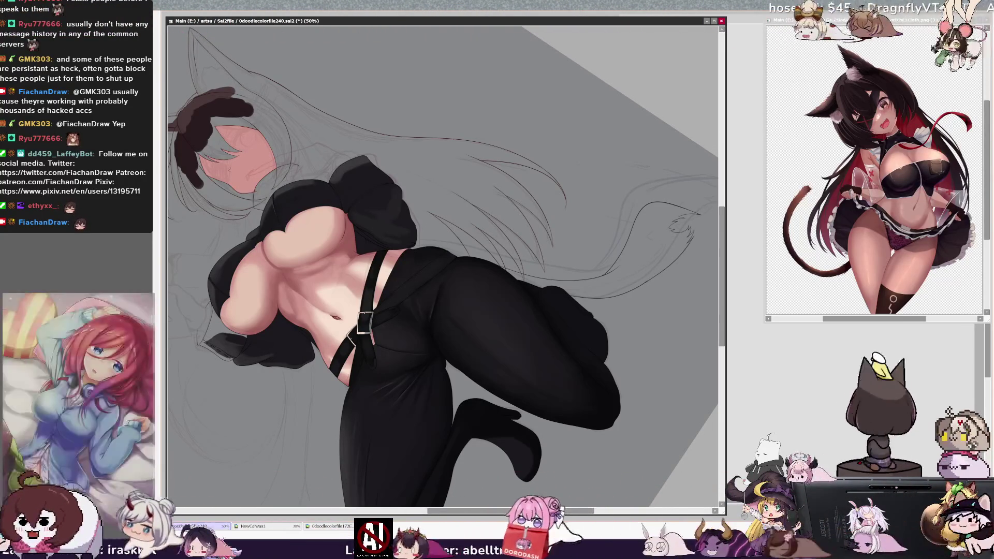
pyautogui.press('-')
pyautogui.press('Home')
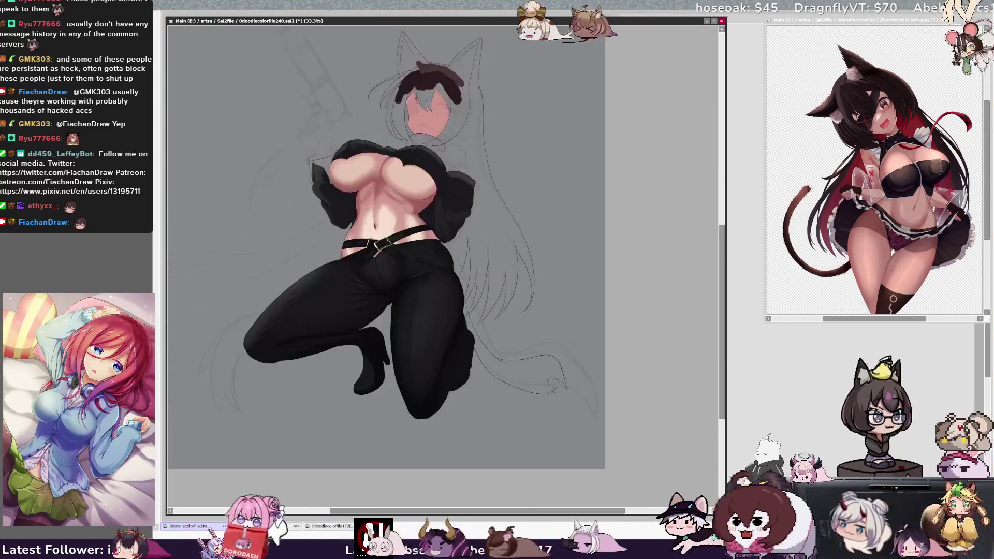
pyautogui.scroll(3, 386, 259)
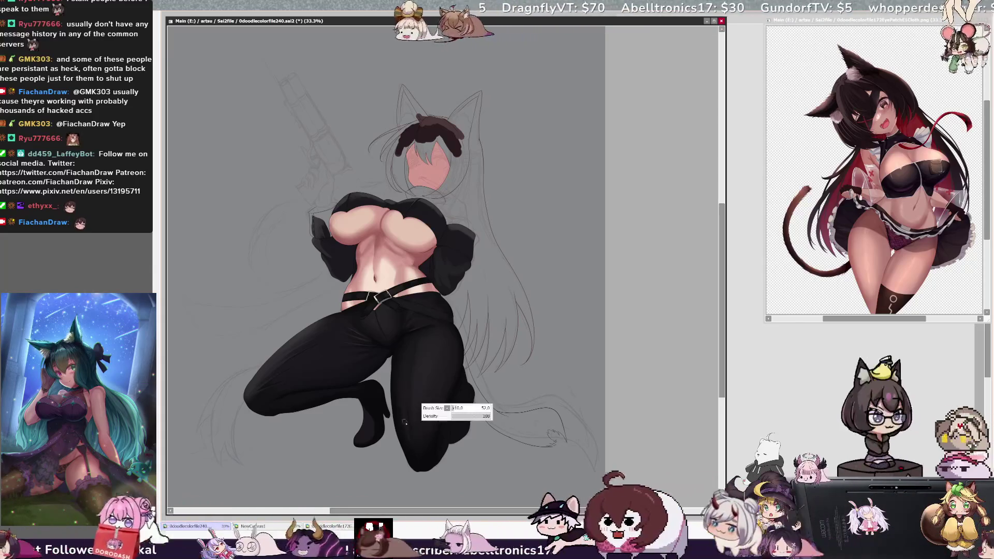
pyautogui.press('[')
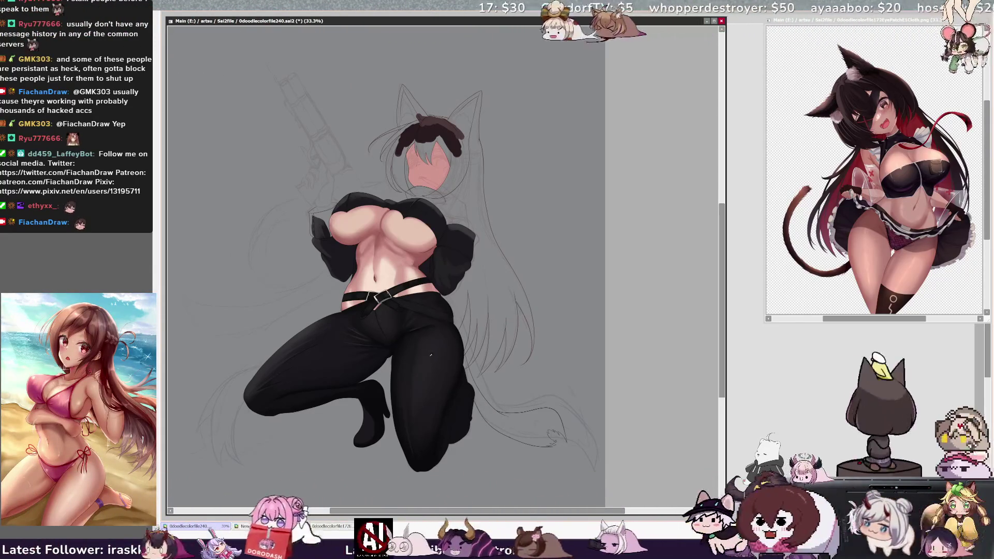
pyautogui.press('[')
pyautogui.moveTo(426, 342); pyautogui.dragTo(416, 371)
pyautogui.hotkey('ctrl', 'z')
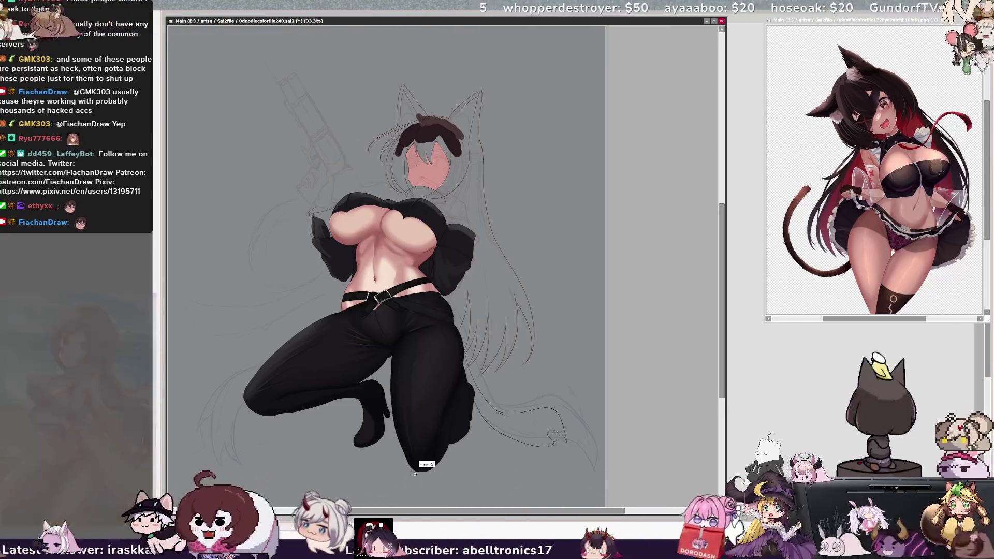
pyautogui.press('[')
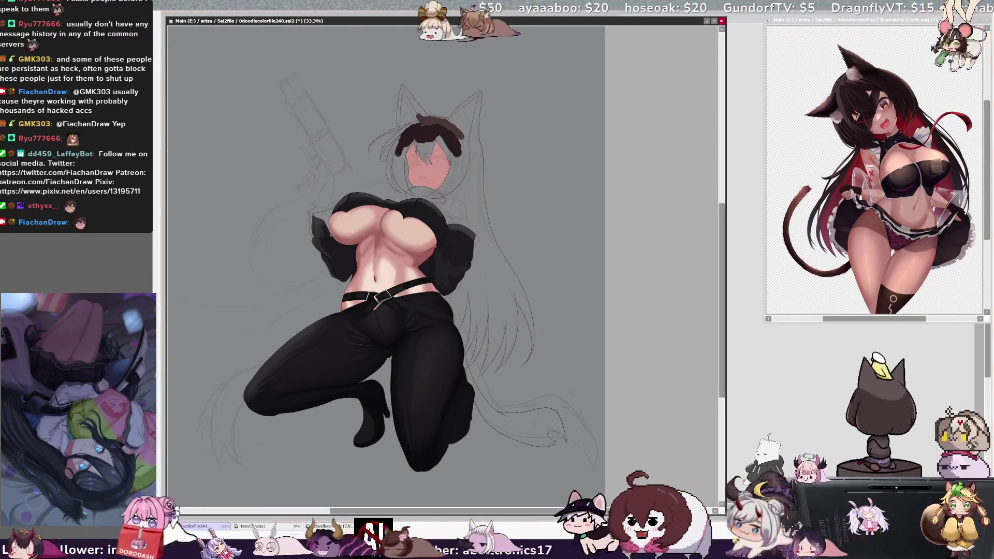
pyautogui.press('Delete')
pyautogui.press('Delete')
pyautogui.press('Delete')
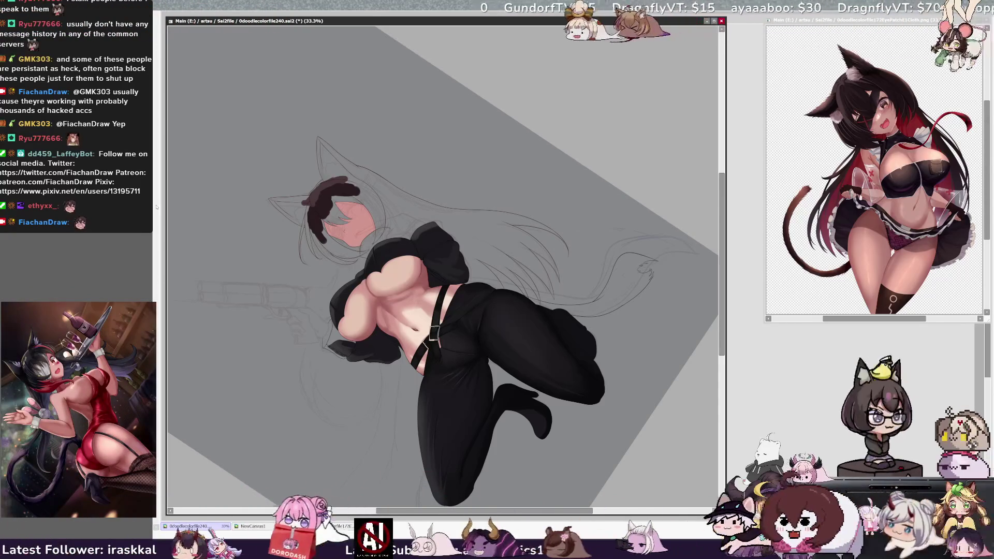
# Try highlight strokes on the pants thigh, leg and hip, undoing each attempt
pyautogui.moveTo(487, 305); pyautogui.dragTo(483, 333)
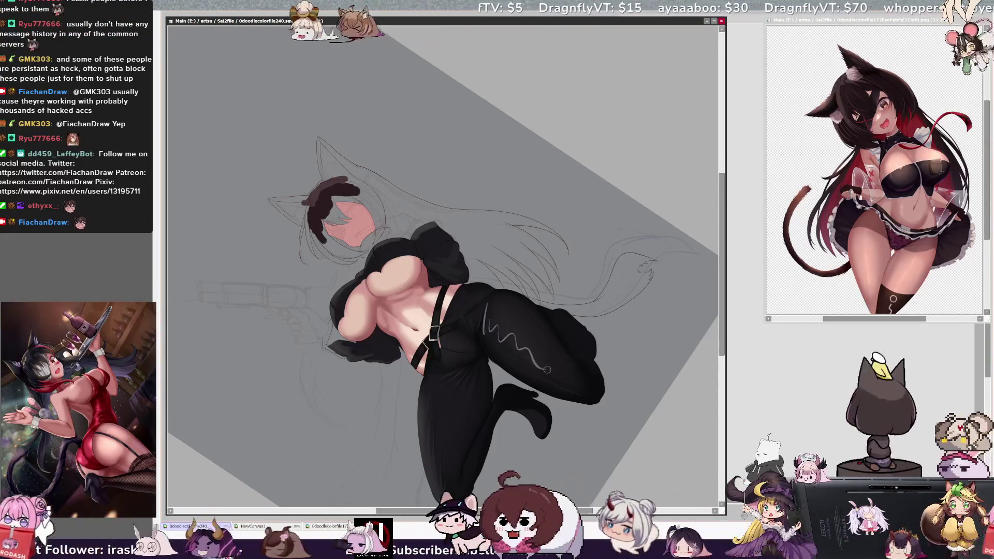
pyautogui.hotkey('ctrl', 'z')
pyautogui.scroll(-3, 552, 369)
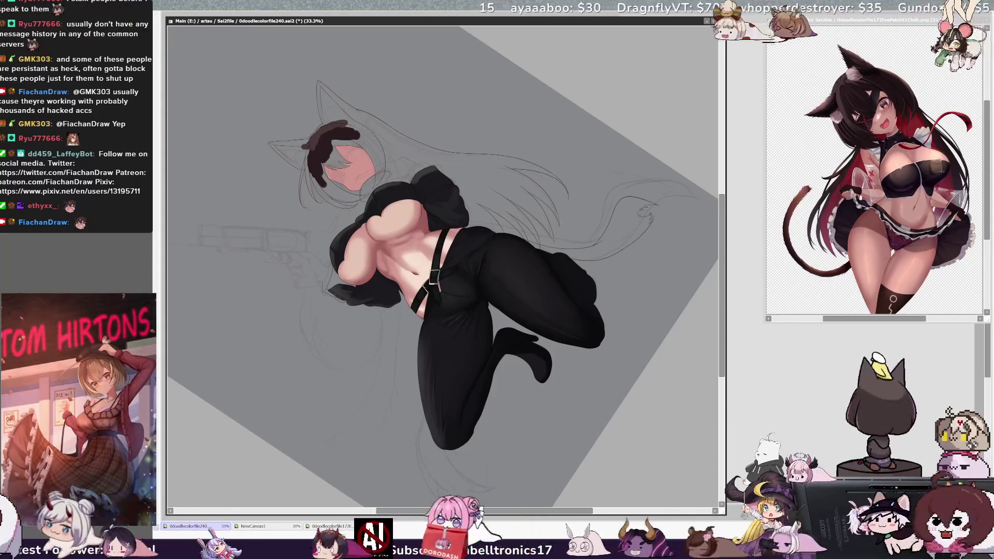
pyautogui.hscroll(2, 479, 285)
pyautogui.moveTo(387, 328); pyautogui.dragTo(407, 447)
pyautogui.hotkey('ctrl', 'z')
pyautogui.moveTo(455, 251)
pyautogui.mouseDown()
pyautogui.moveTo(453, 271)
pyautogui.moveTo(498, 305)
pyautogui.mouseUp()
pyautogui.hotkey('ctrl', 'z')
pyautogui.hotkey('ctrl', 'z')
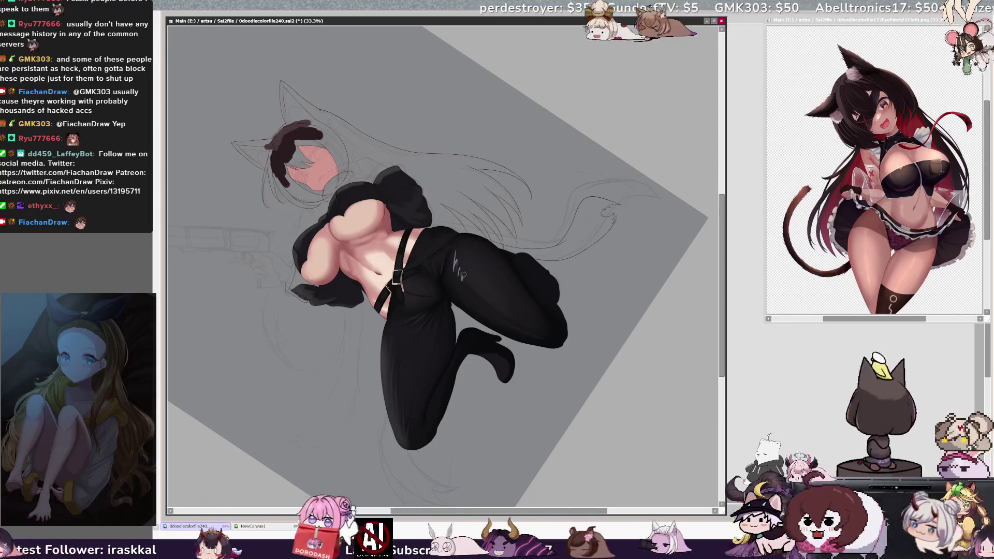
# Paint the final glossy highlights along the pants thigh and down the leg
pyautogui.moveTo(498, 310); pyautogui.dragTo(538, 339)
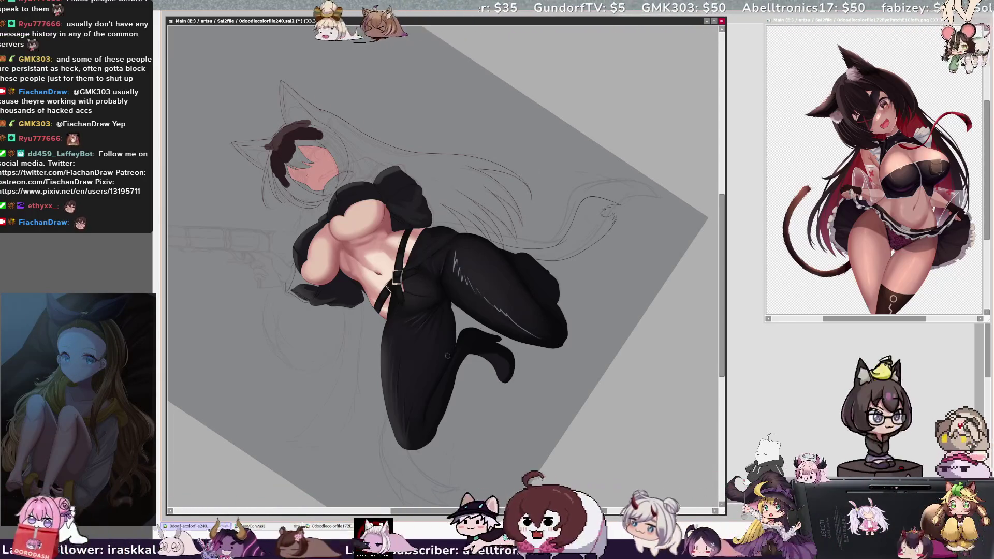
pyautogui.moveTo(388, 328); pyautogui.dragTo(404, 446)
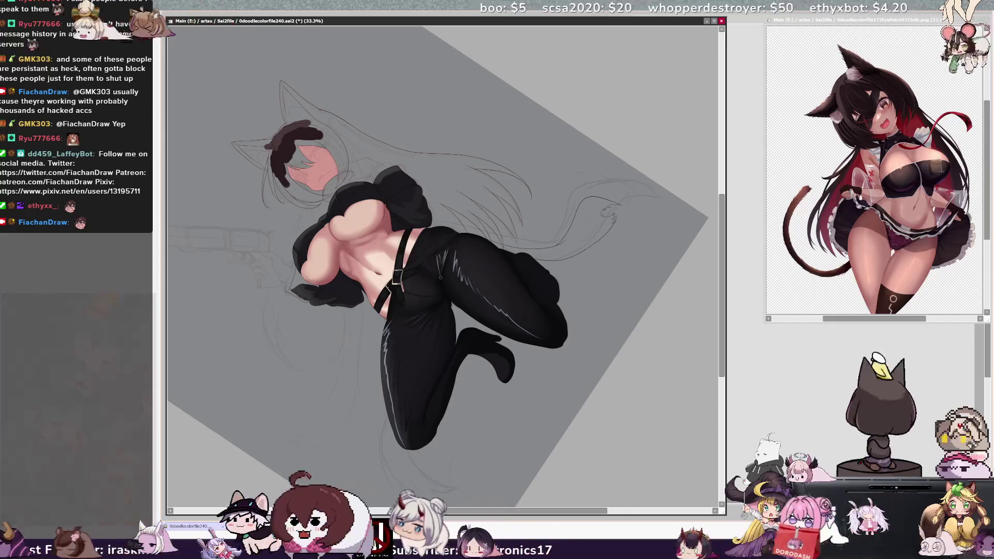
pyautogui.keyDown('ctrl'); pyautogui.keyDown('shift'); pyautogui.click(443, 280); pyautogui.keyUp('shift'); pyautogui.keyUp('ctrl')
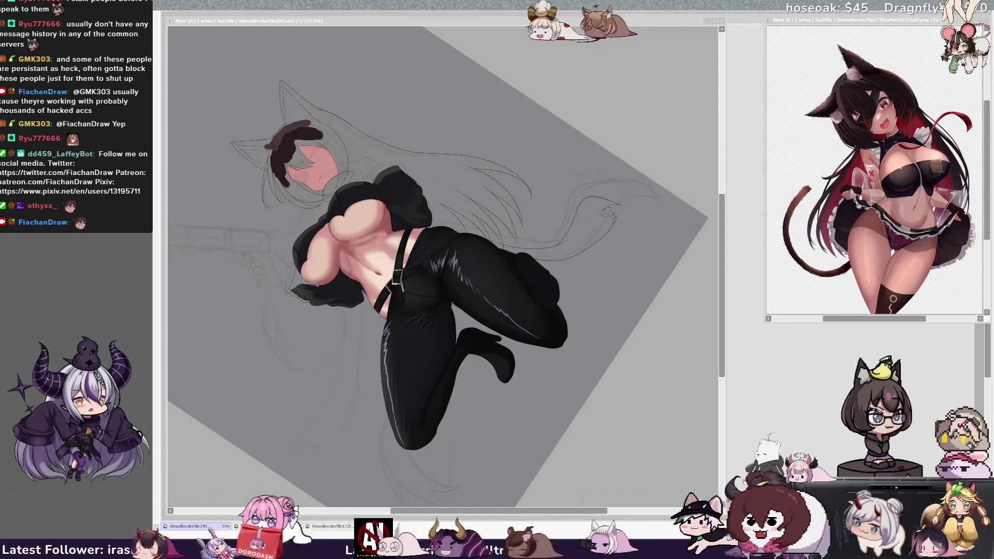
pyautogui.press('Delete')
pyautogui.press('Delete')
pyautogui.press('Delete')
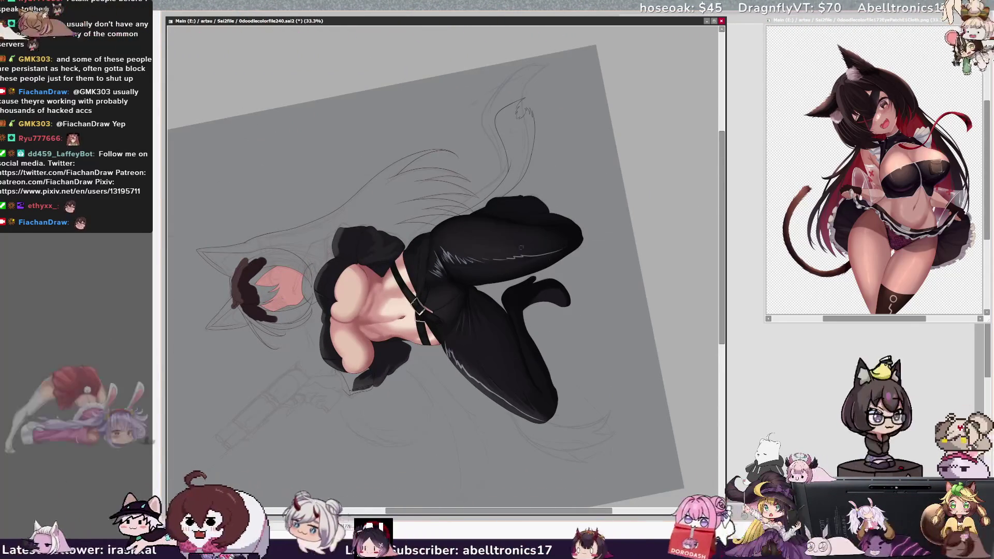
# Paint a zigzag shine stroke across the pants thigh and rotate the view back toward upright
pyautogui.moveTo(498, 259); pyautogui.dragTo(555, 255)
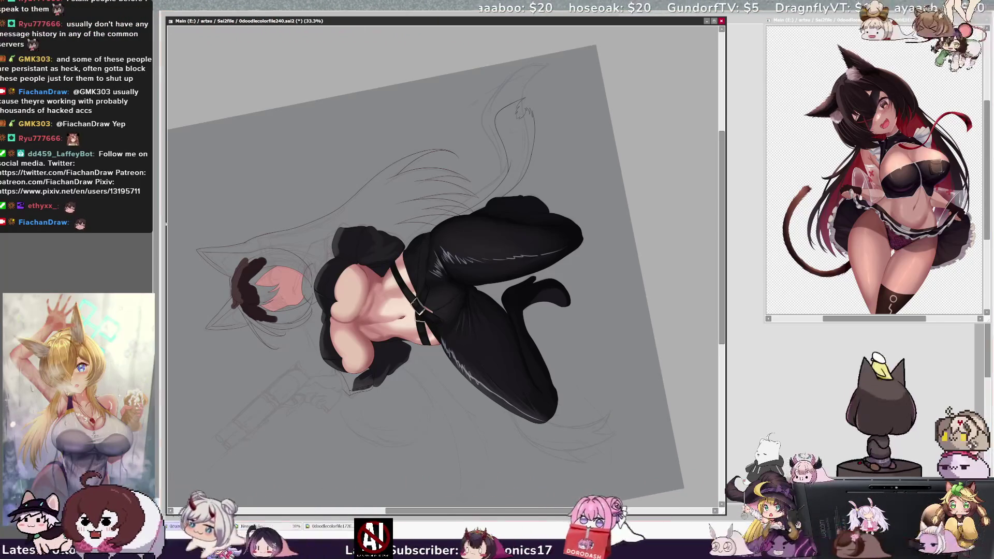
pyautogui.press('End')
pyautogui.press('End')
pyautogui.press('End')
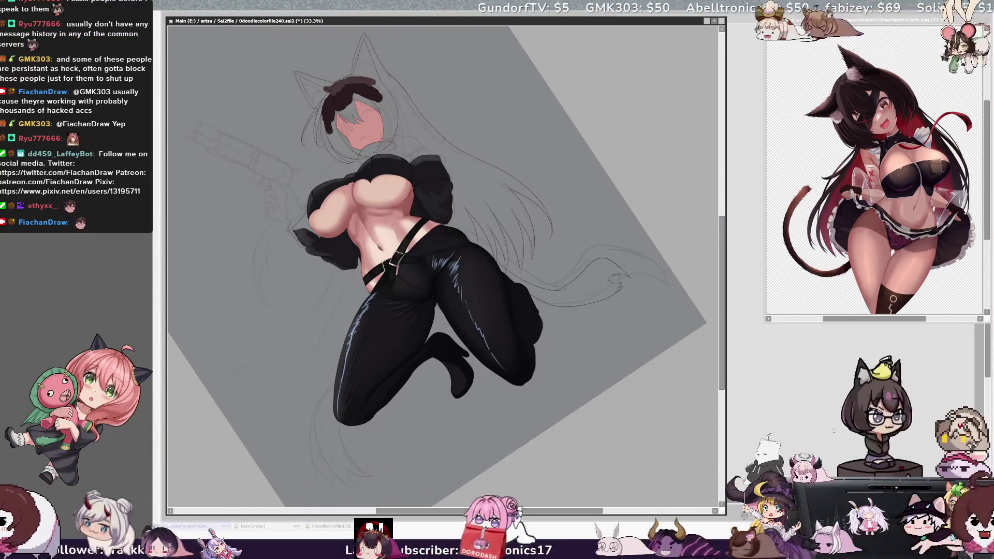
# Refocus the SAI canvas for bluish rim-light strokes on the pant legs and tilt the view horizontally
pyautogui.click(832, 430)
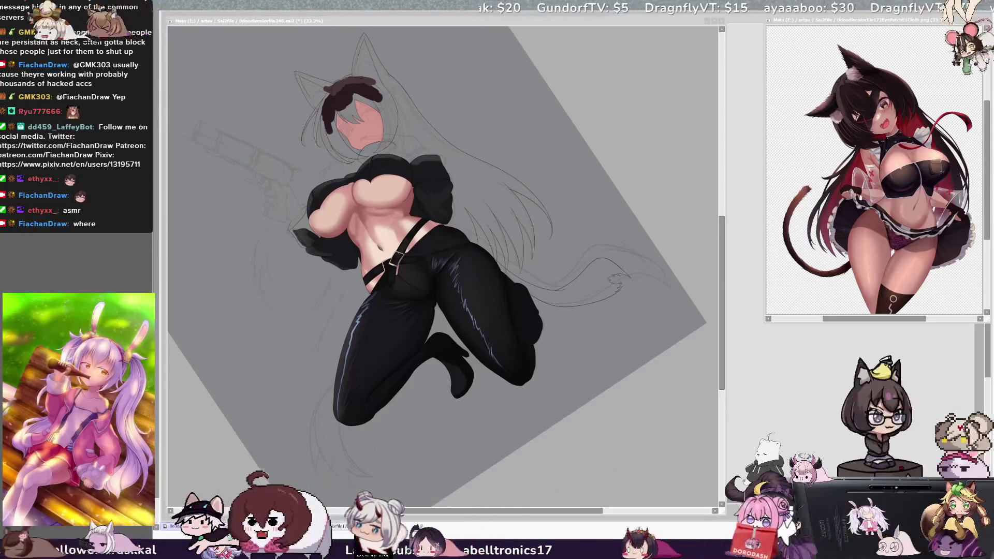
pyautogui.click(465, 241)
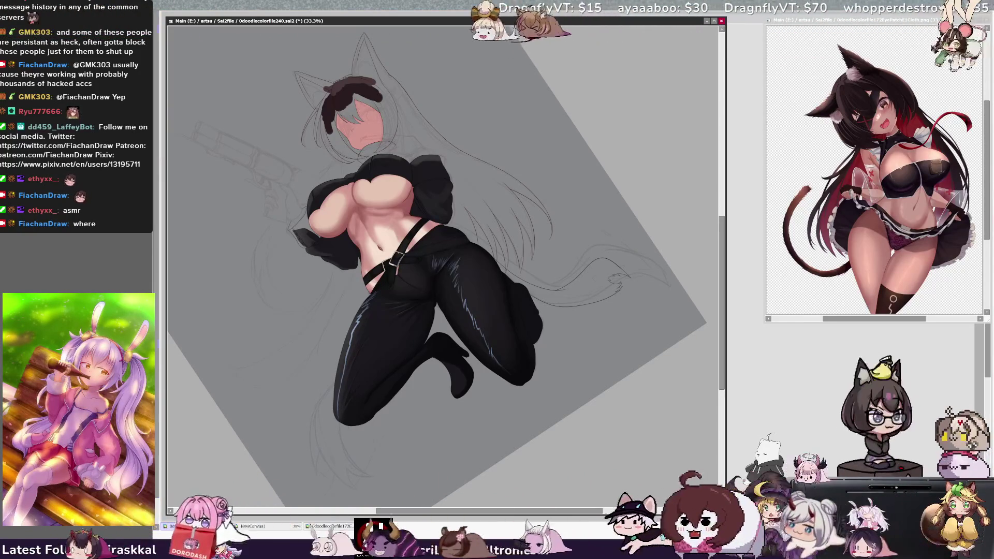
pyautogui.press('Delete')
pyautogui.press('Delete')
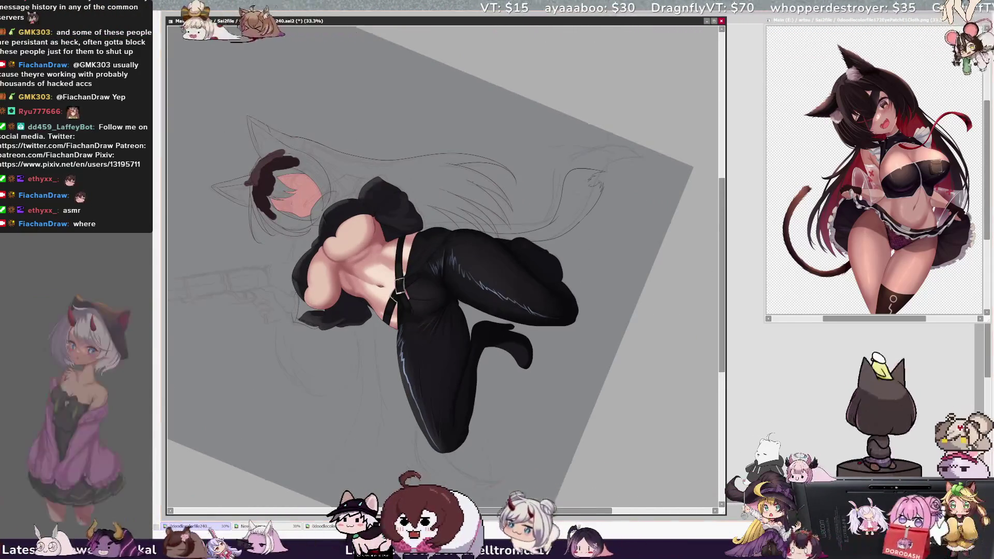
# Zoom in on the pants and locate the pants area and the layer beneath it
pyautogui.hotkey('ctrl', '+')
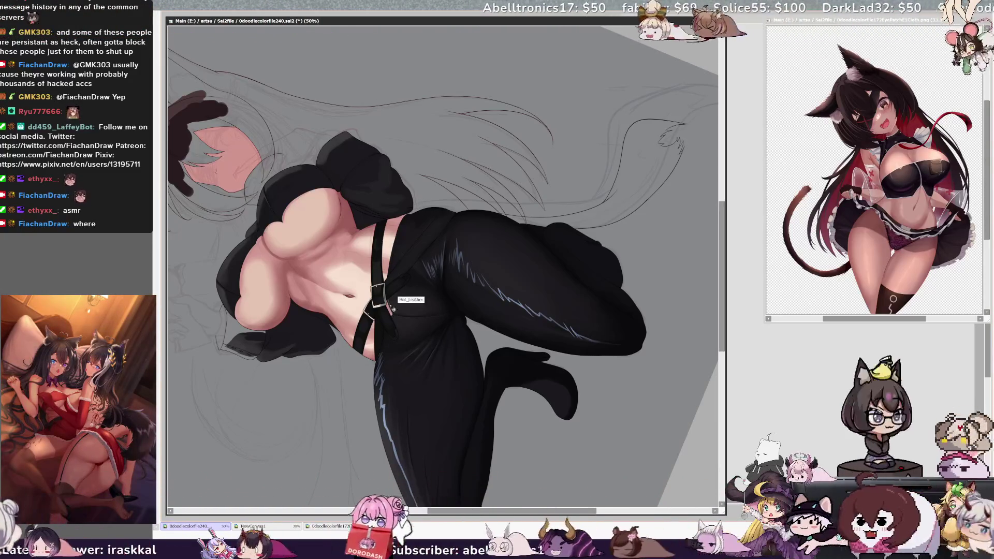
pyautogui.click(421, 228)
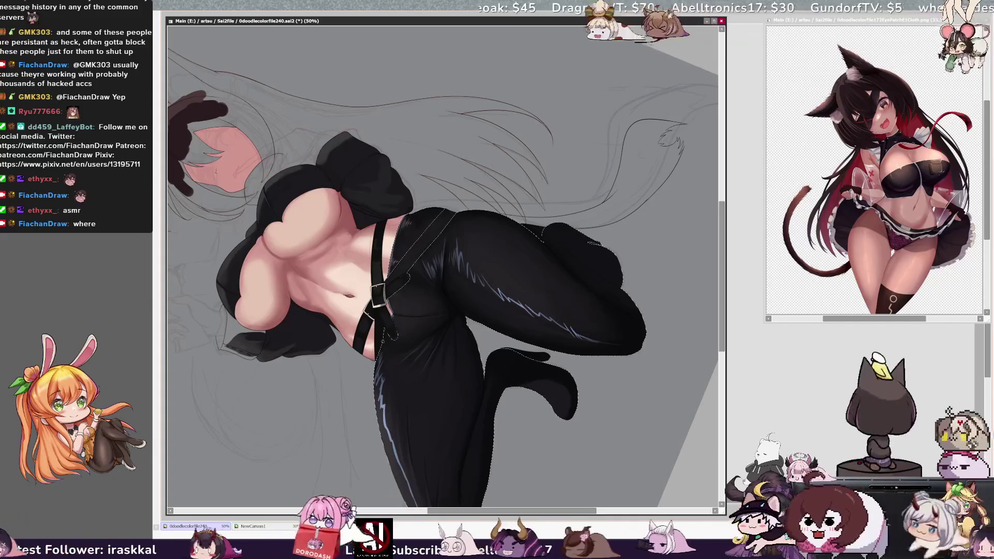
pyautogui.keyDown('ctrl'); pyautogui.keyDown('shift'); pyautogui.click(400, 308); pyautogui.keyUp('shift'); pyautogui.keyUp('ctrl')
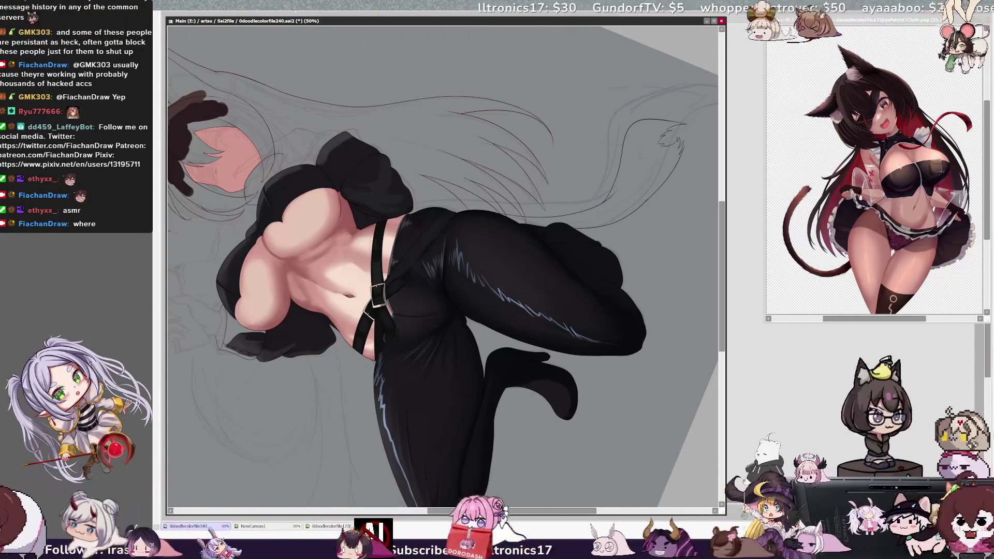
# With the view zoomed out and upright, paint light zigzag highlights down the right pant leg
pyautogui.press('-')
pyautogui.press('Home')
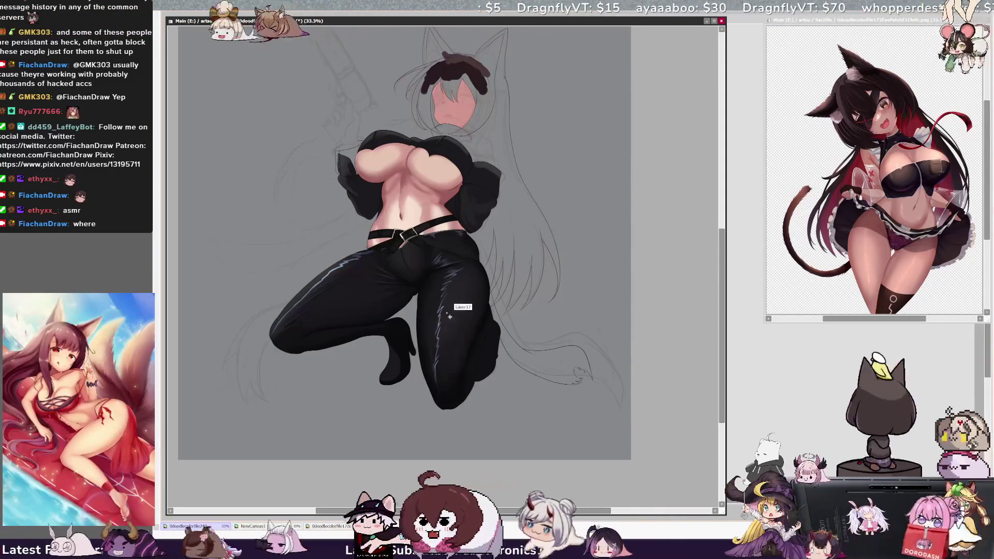
pyautogui.moveTo(445, 317); pyautogui.dragTo(440, 382)
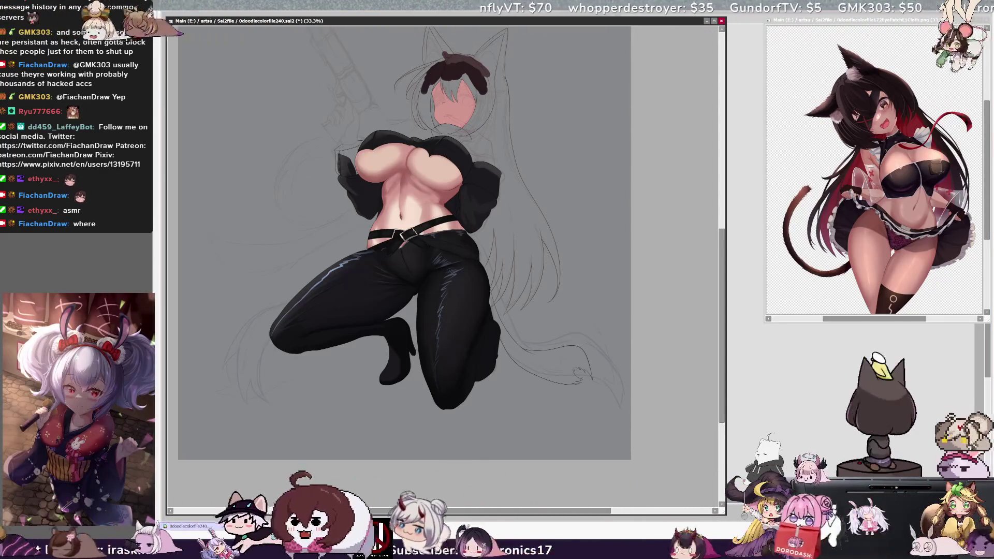
pyautogui.press('Delete')
pyautogui.press('Delete')
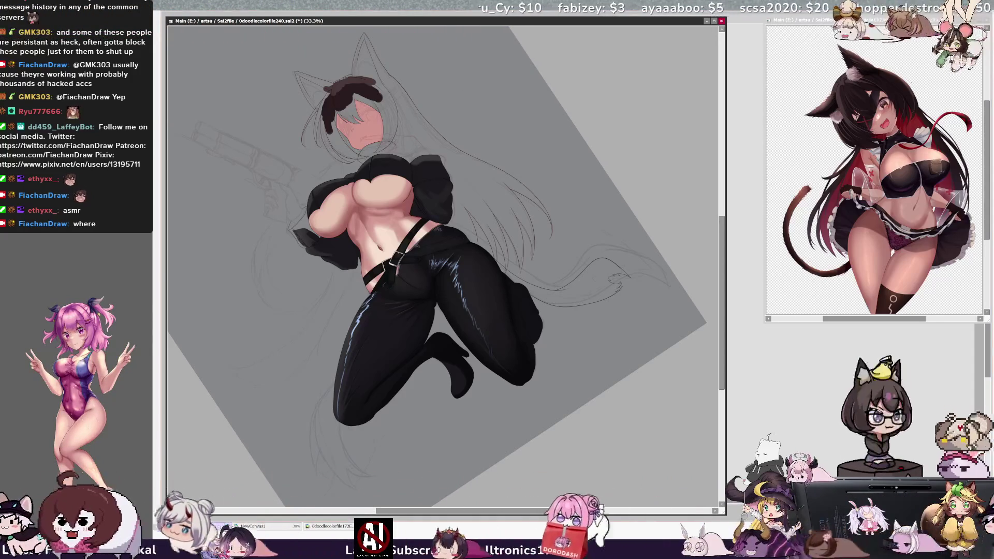
pyautogui.press('[')
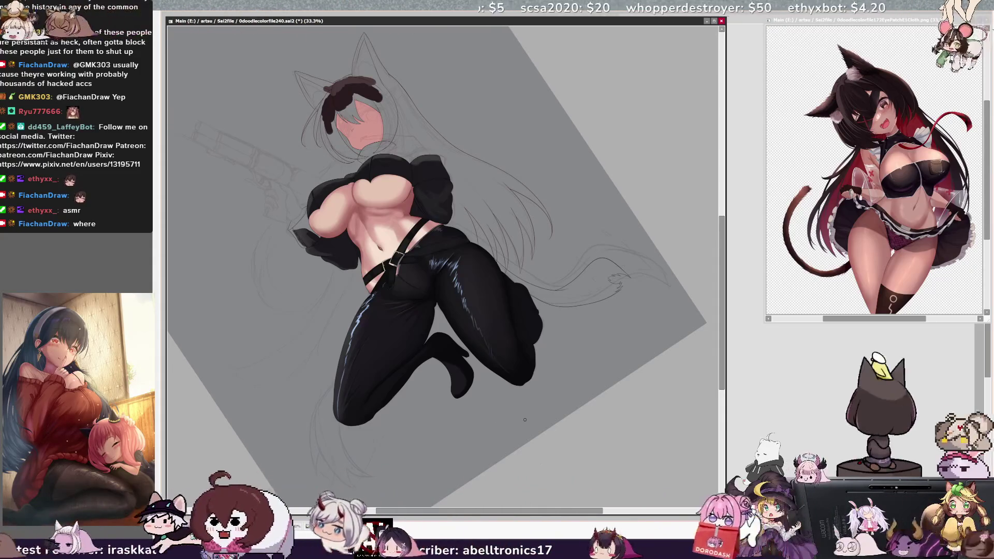
pyautogui.press('Home')
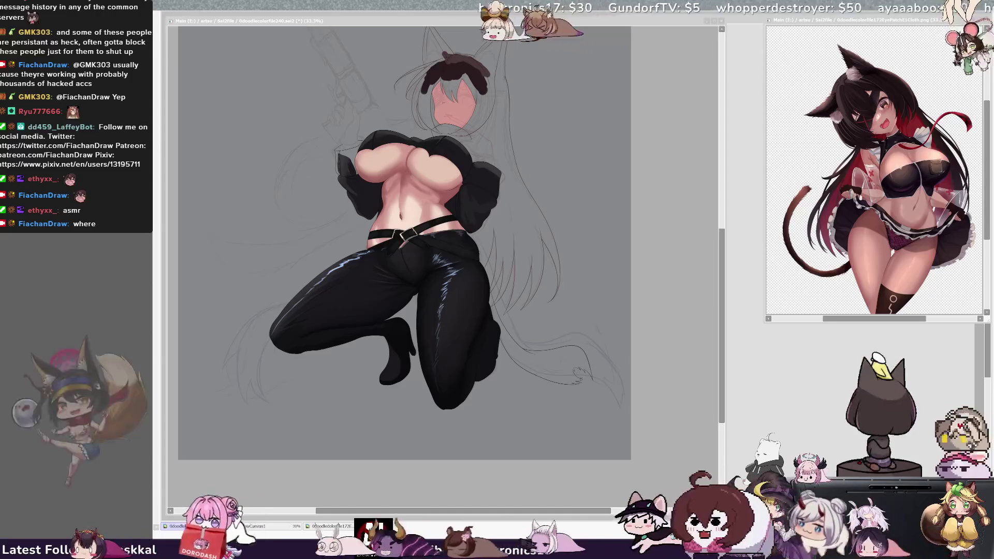
pyautogui.press('End')
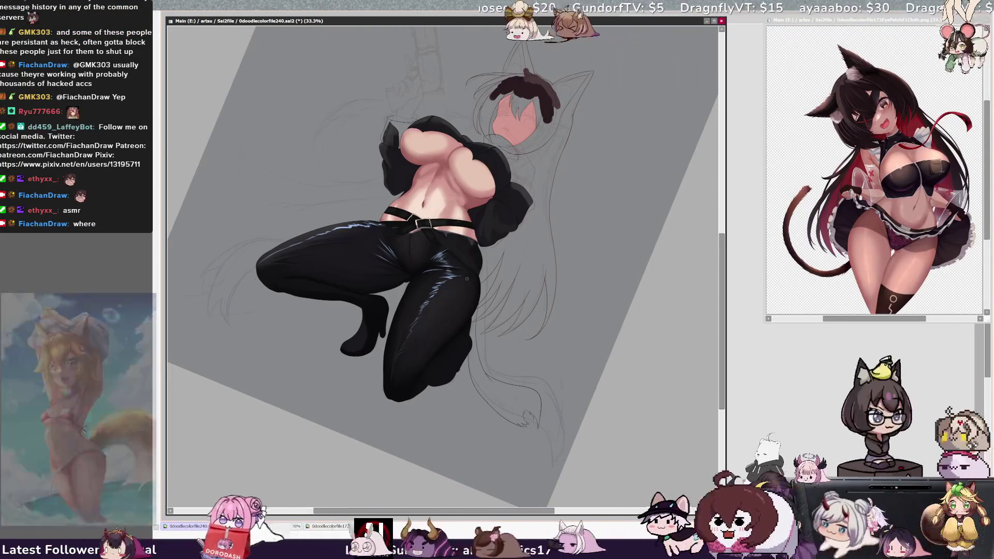
pyautogui.press('Delete')
pyautogui.press('Delete')
pyautogui.press('Delete')
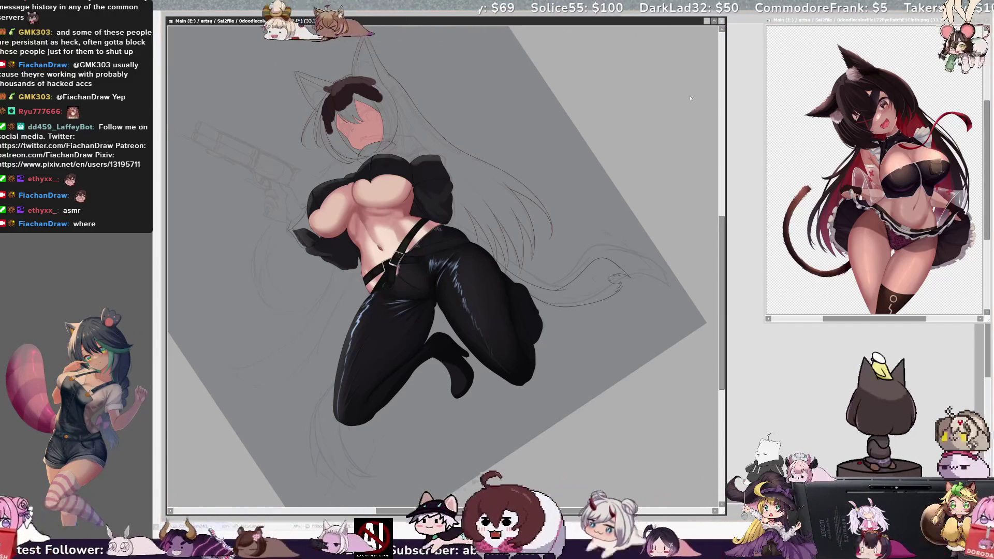
pyautogui.hotkey('ctrl', 'z')
pyautogui.hotkey('ctrl', 'y')
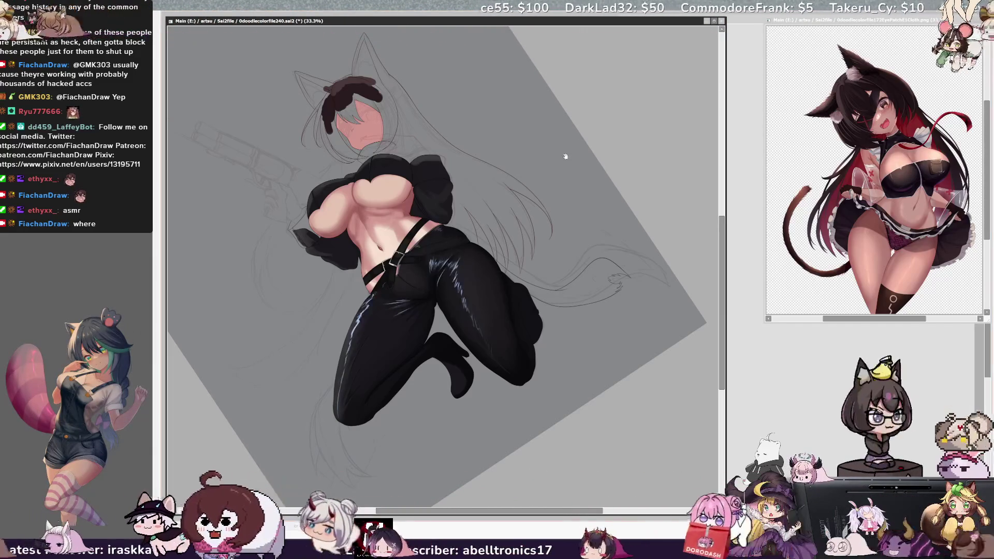
pyautogui.hotkey('ctrl', 'z')
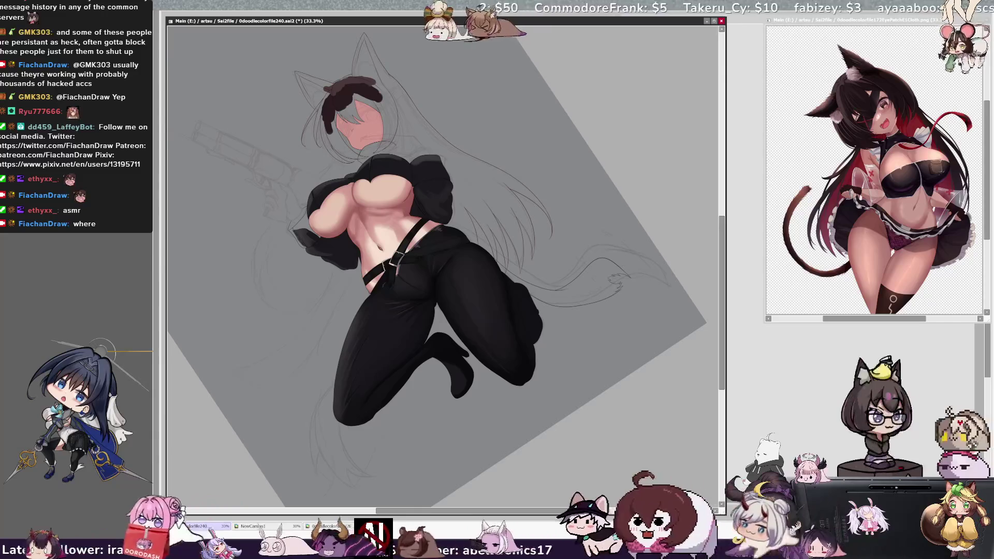
# Paint a blue stripe down the right pant leg to the knee and a short blue stroke on the left leg
pyautogui.press('Home')
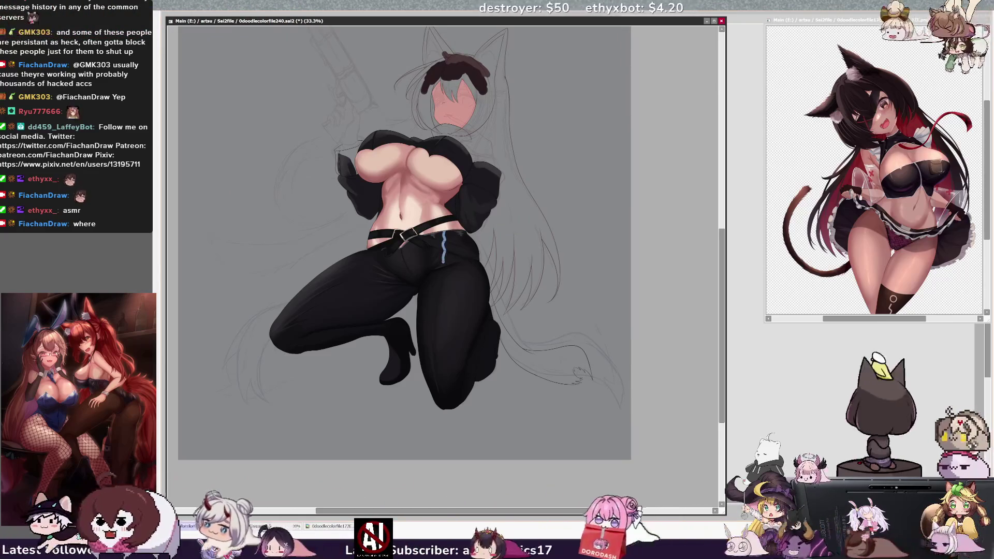
pyautogui.moveTo(437, 283)
pyautogui.mouseDown()
pyautogui.moveTo(433, 344)
pyautogui.moveTo(447, 409)
pyautogui.mouseUp()
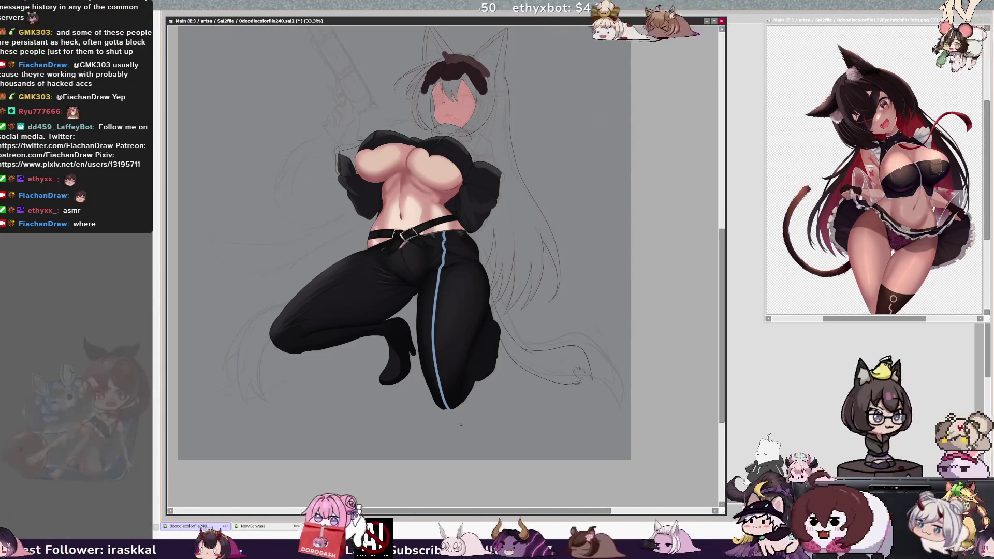
pyautogui.hotkey('ctrl', 'z')
pyautogui.moveTo(371, 248); pyautogui.dragTo(329, 271)
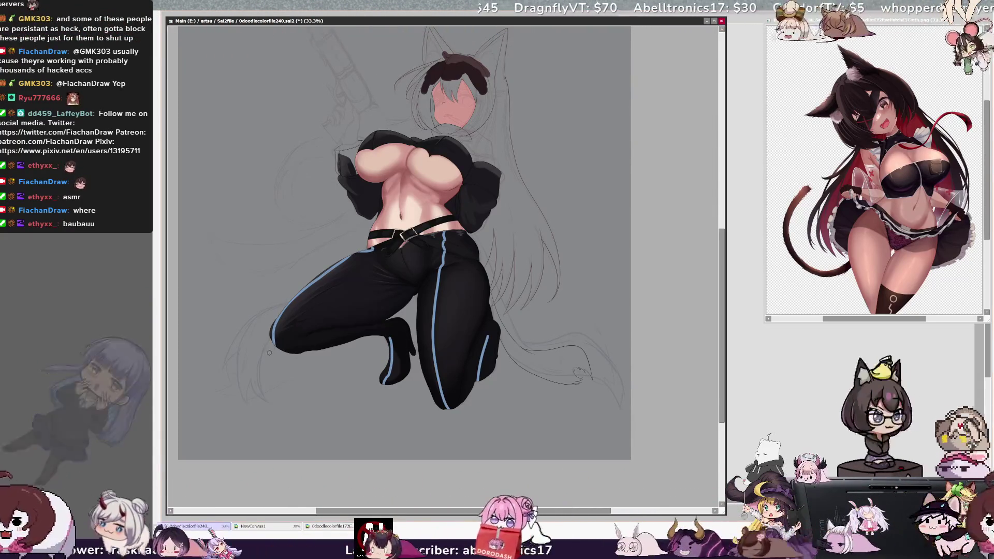
pyautogui.moveTo(275, 358)
pyautogui.mouseDown()
pyautogui.moveTo(261, 358)
pyautogui.moveTo(268, 363)
pyautogui.mouseUp()
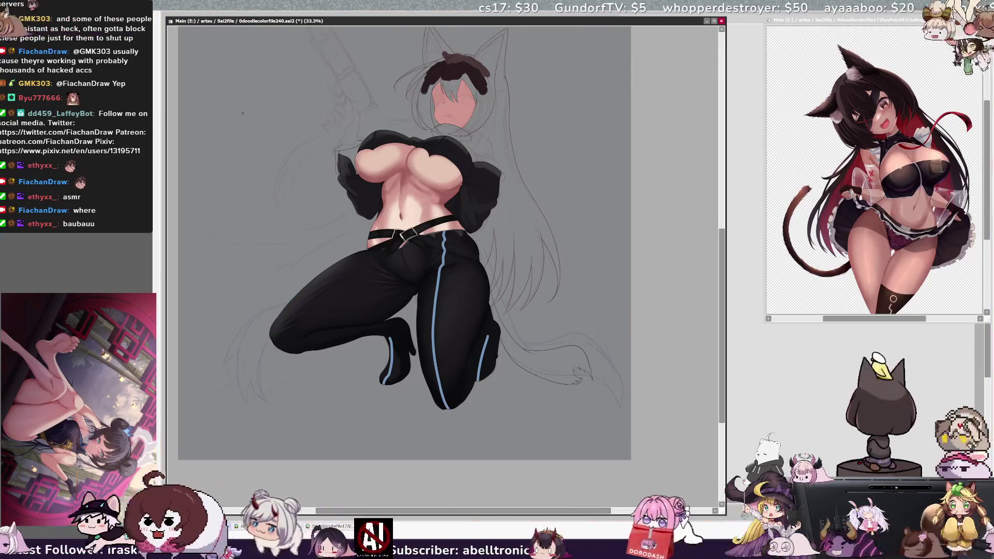
pyautogui.press('Delete')
pyautogui.hotkey('ctrl', '+')
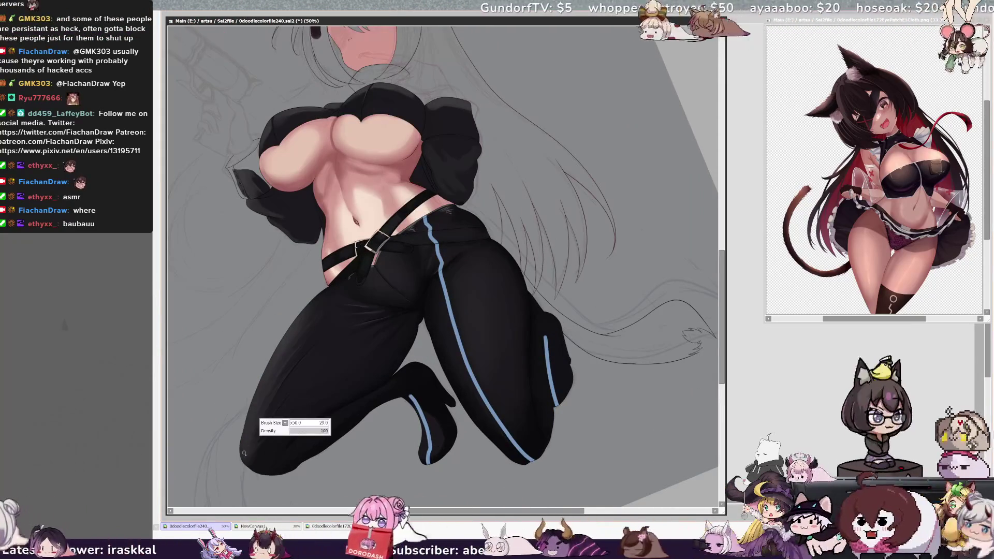
# Raise the brush size to 35 and extend the left leg's blue stripe up to the waist
pyautogui.press(']')
pyautogui.press(']')
pyautogui.moveTo(296, 326); pyautogui.dragTo(337, 282)
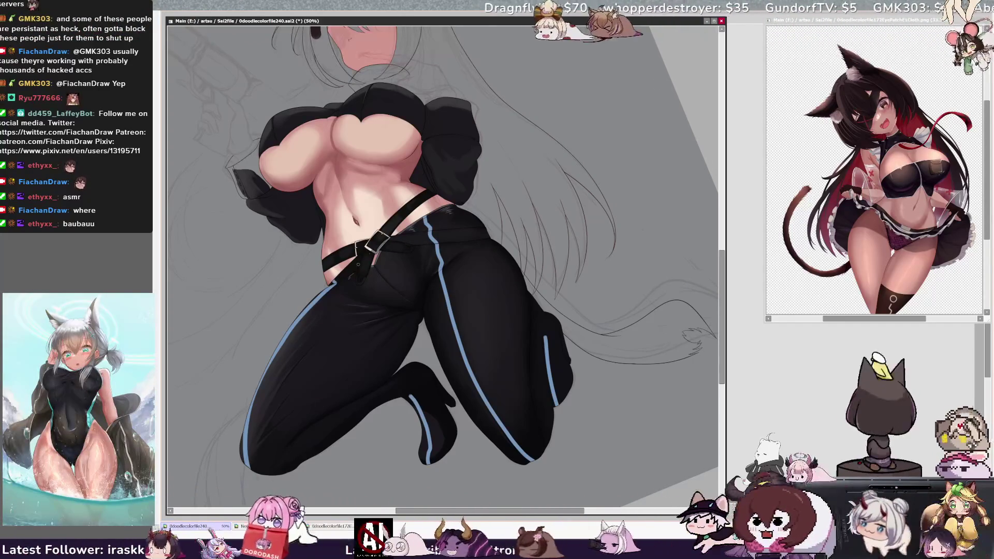
pyautogui.hotkey('ctrl', '-')
pyautogui.hotkey('ctrl', '-')
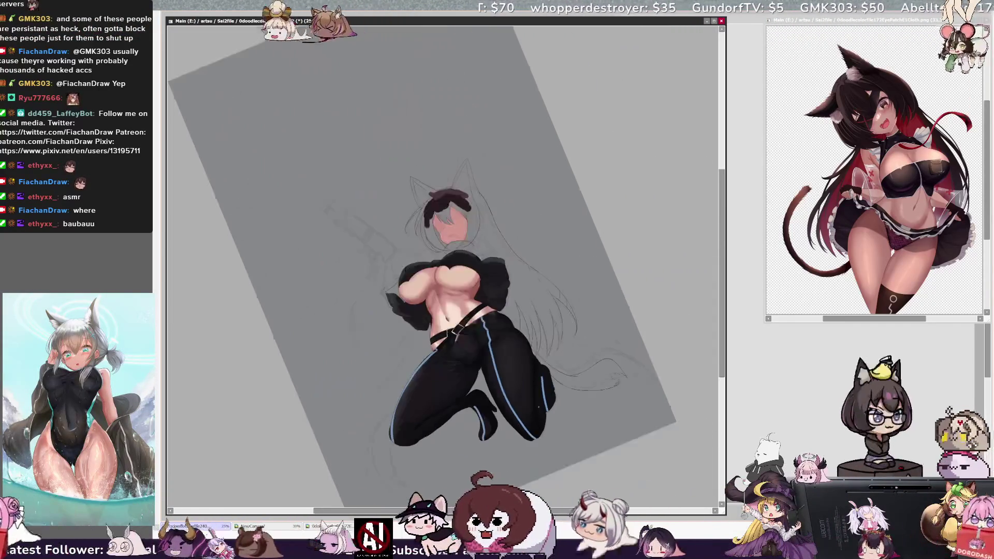
# Refocus the SAI canvas and reset the view rotation to upright for the hair fill
pyautogui.hotkey('ctrl', '+')
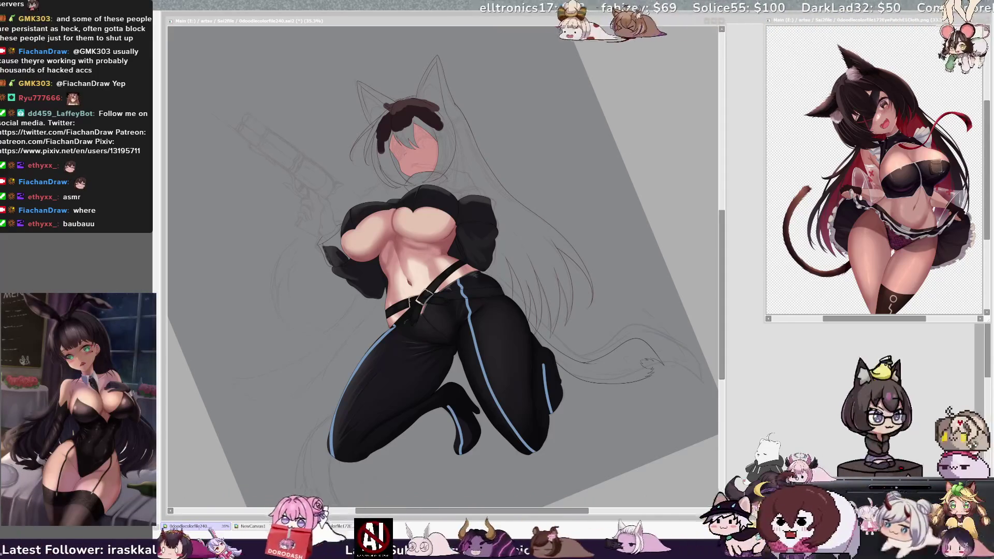
pyautogui.hotkey('alt', 'Tab')
pyautogui.hotkey('alt', 'Tab')
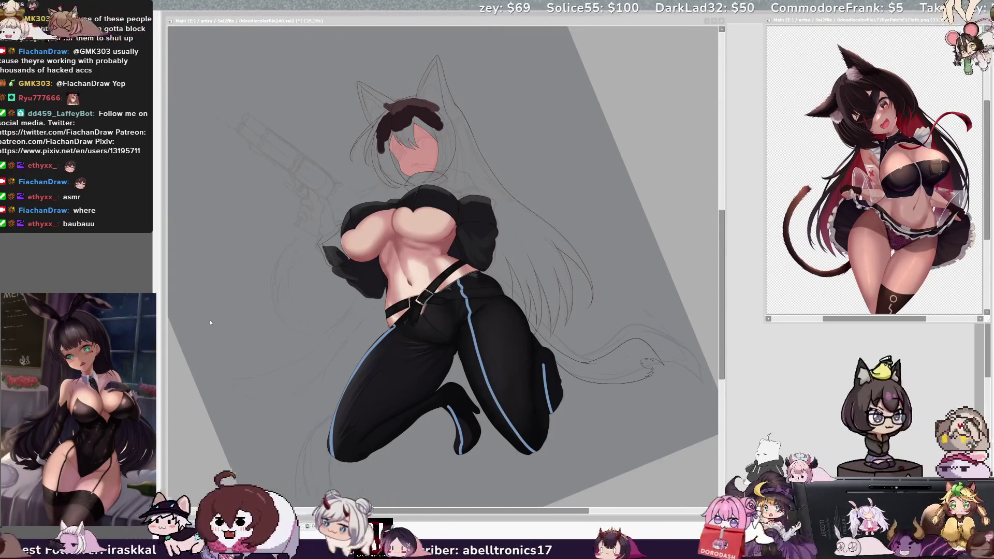
pyautogui.hotkey('alt', 'Tab')
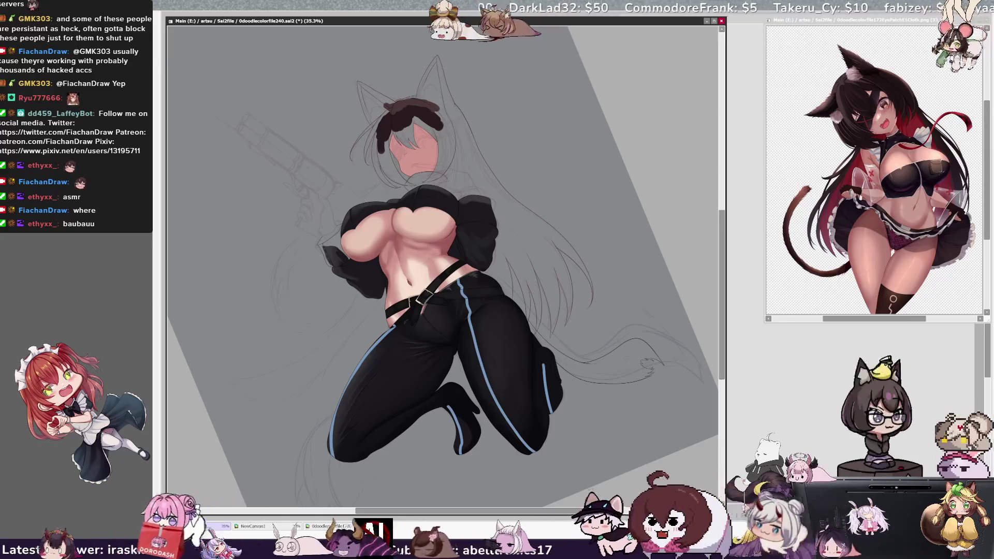
pyautogui.press('Home')
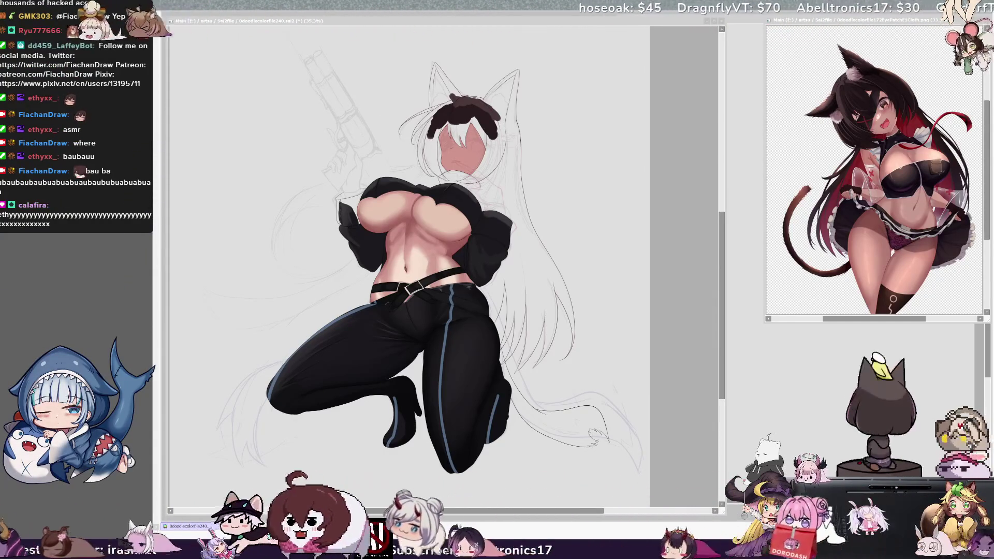
# Paint more shading on the black top, pants and skin, switching brush sizes up to 136
pyautogui.click(435, 287)
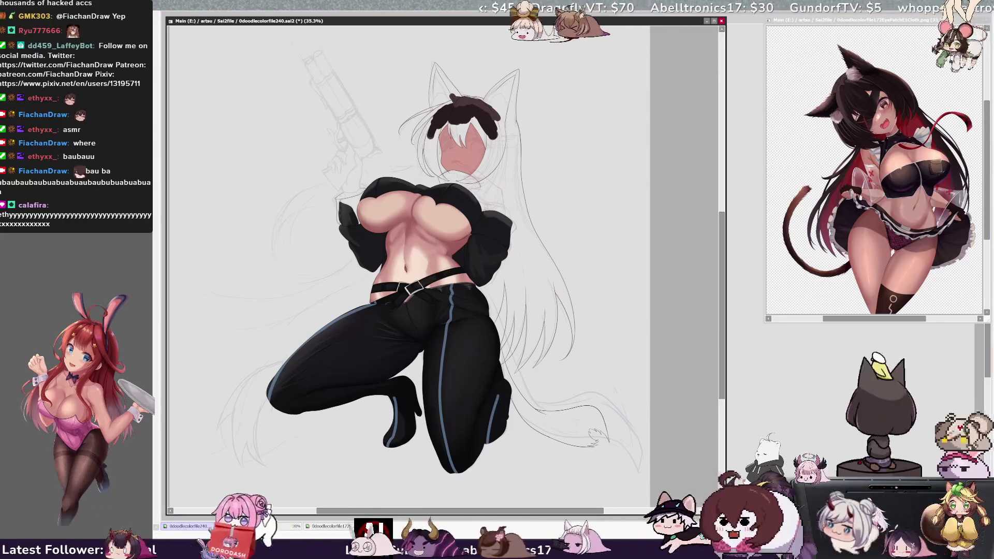
pyautogui.press(']')
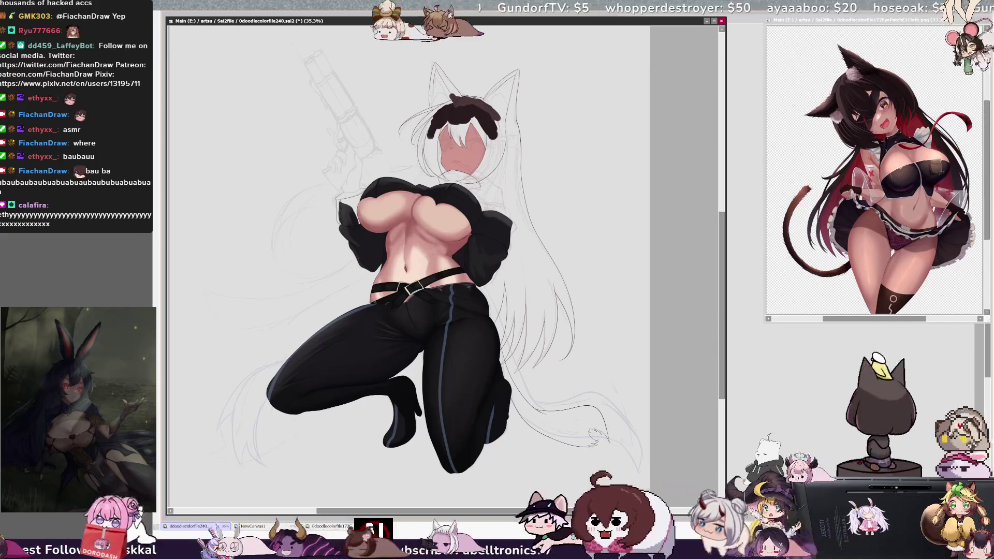
pyautogui.scroll(1, 716, 281)
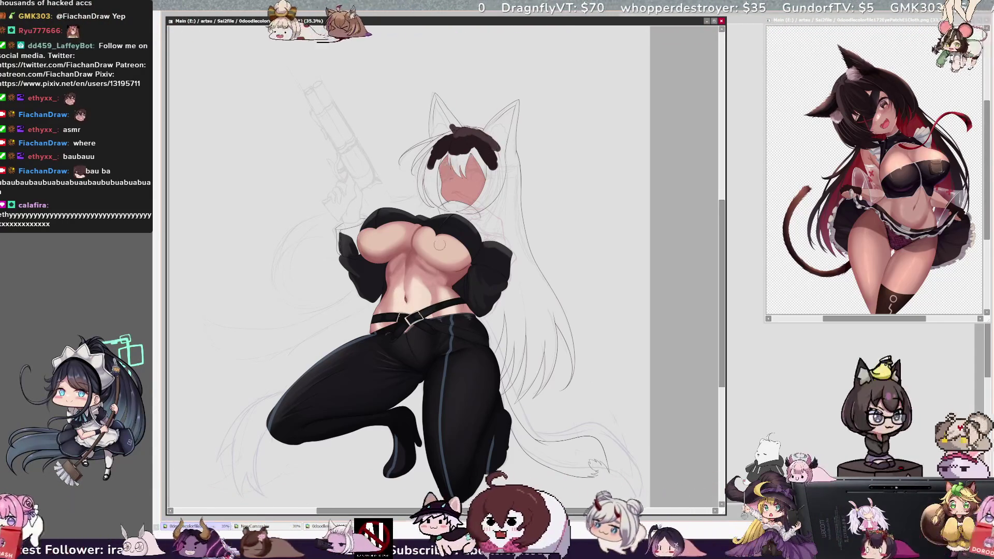
pyautogui.press(']')
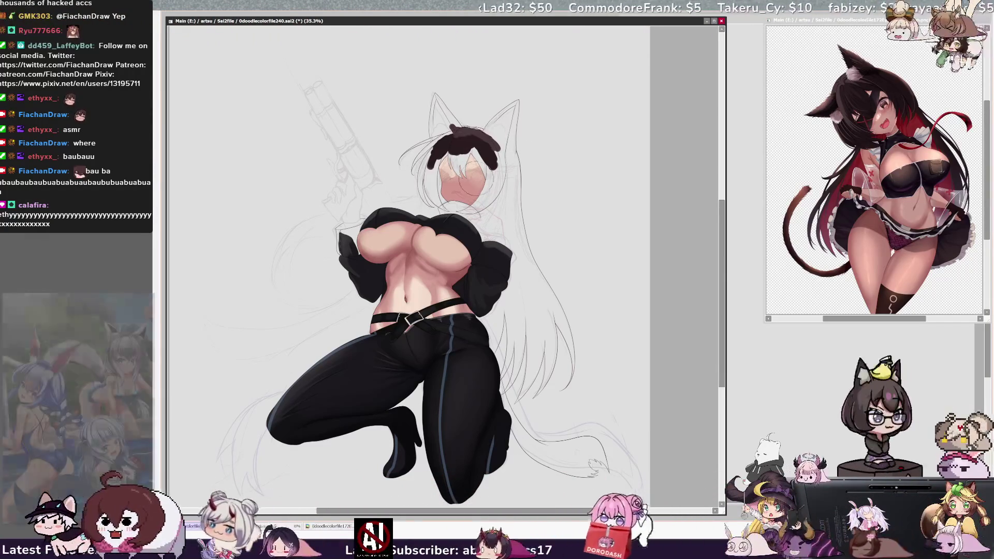
pyautogui.moveTo(458, 188); pyautogui.dragTo(472, 192)
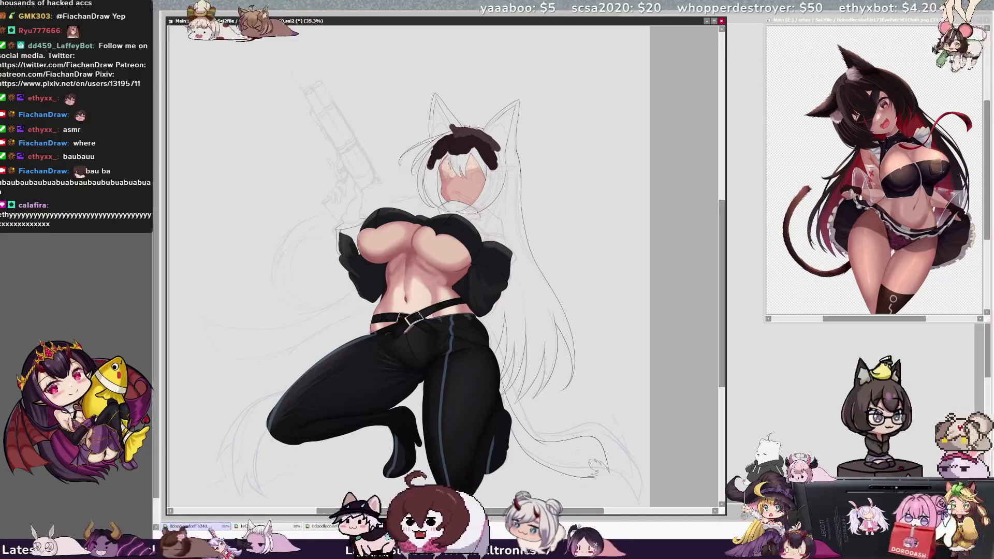
pyautogui.press('[')
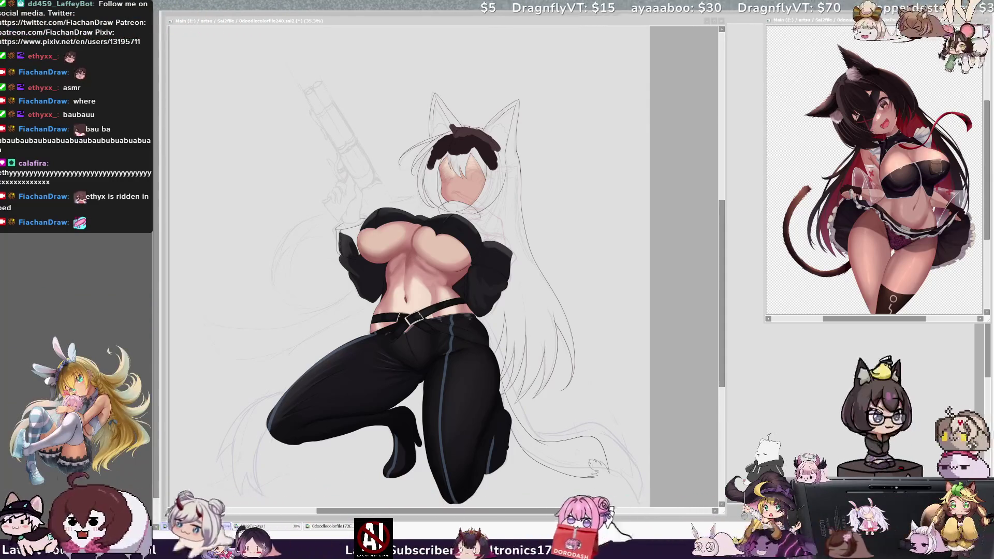
pyautogui.click(551, 279)
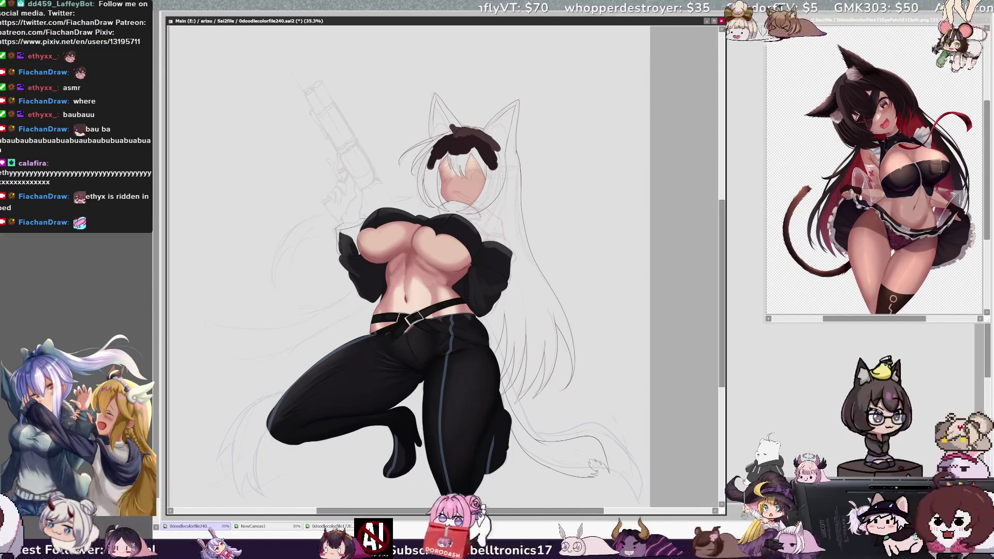
pyautogui.moveTo(565, 512); pyautogui.dragTo(571, 512)
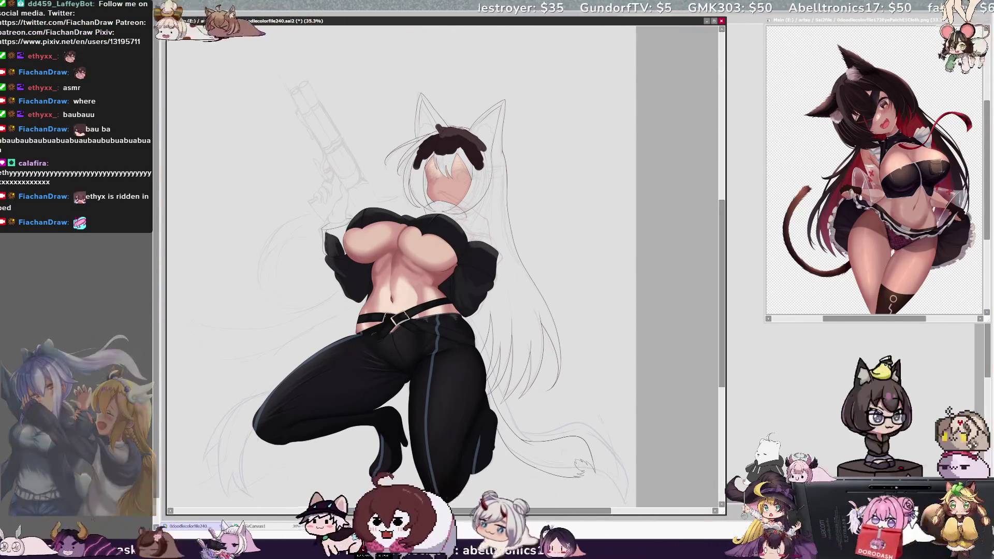
# Fade the coloured figure with Ctrl+Shift+H so the sketch lines show through
pyautogui.hotkey('ctrl', 'shift', 'h')
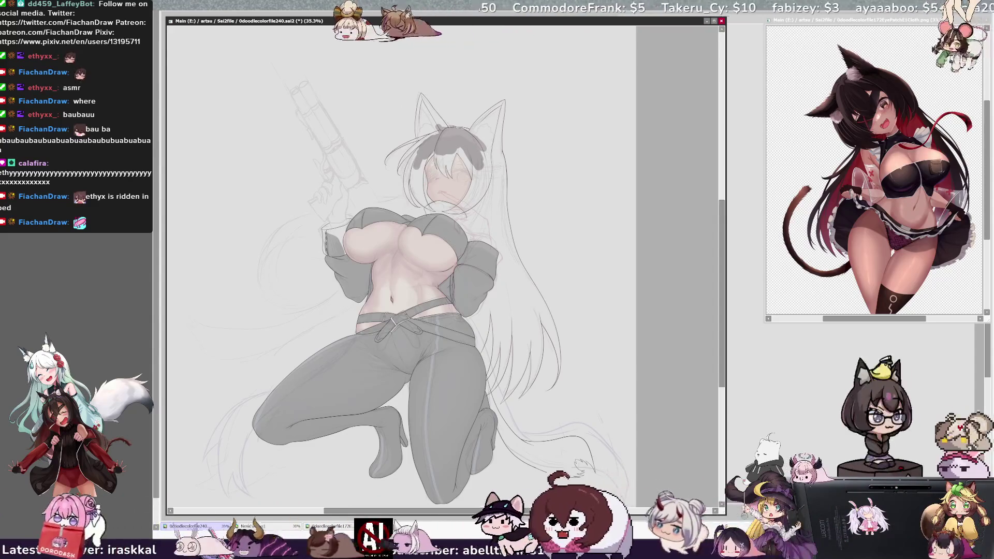
# Zoom in to 75% on the face and head to prepare for inking the hair
pyautogui.scroll(3, 393, 259)
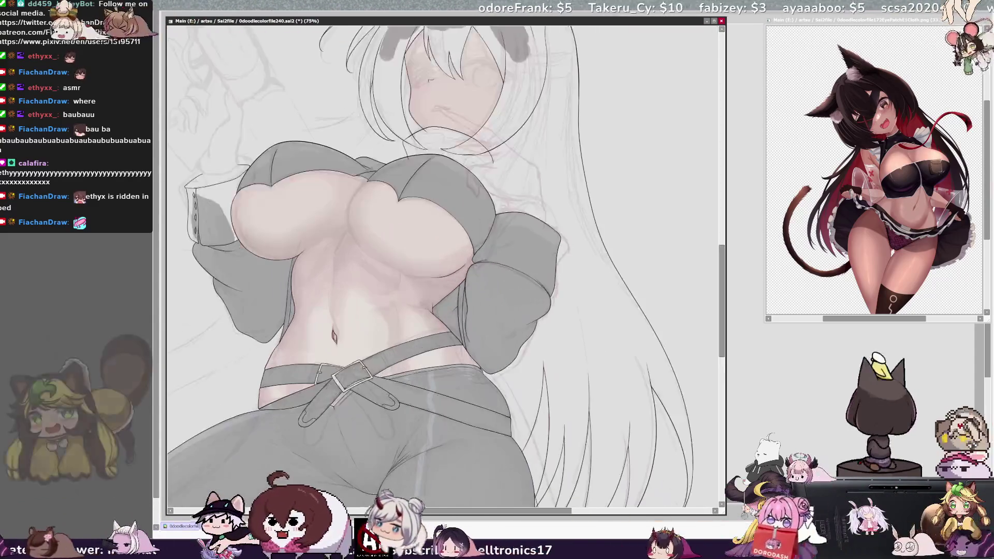
pyautogui.scroll(2, 394, 259)
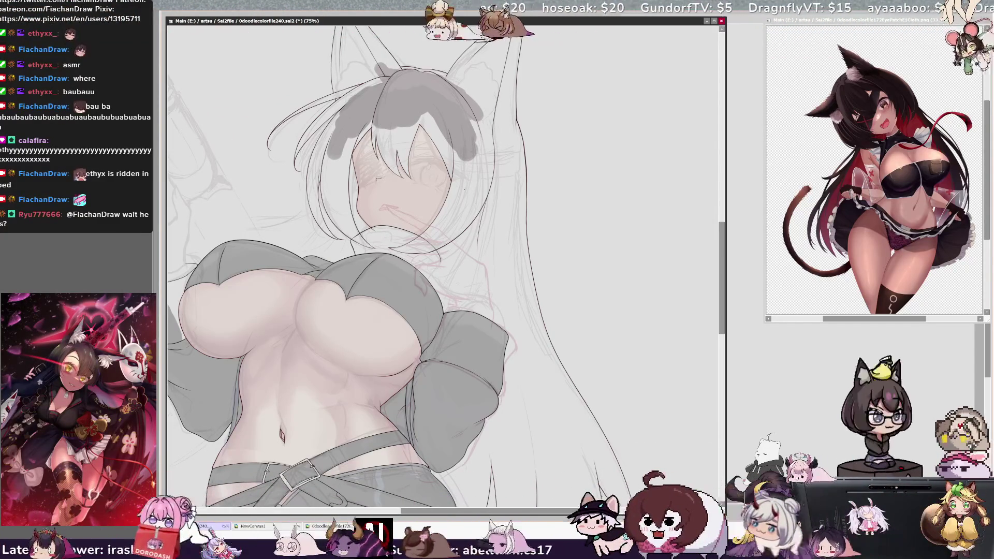
# Scroll down to the hips and set the pen to size 13 for lining the long hair strands
pyautogui.scroll(-3, 724, 298)
pyautogui.moveTo(725, 297); pyautogui.dragTo(725, 353)
pyautogui.moveTo(575, 513); pyautogui.dragTo(581, 512)
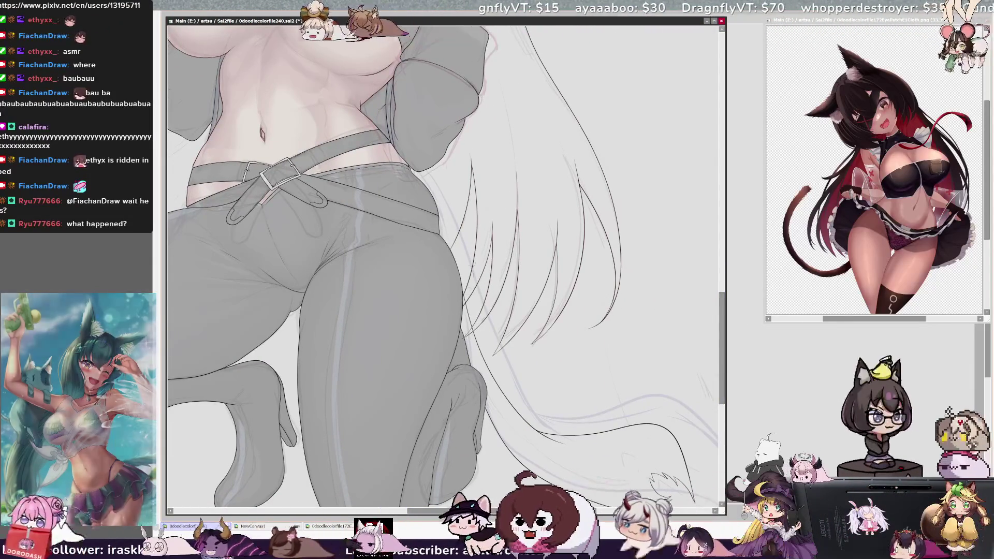
pyautogui.press(']')
pyautogui.press(']')
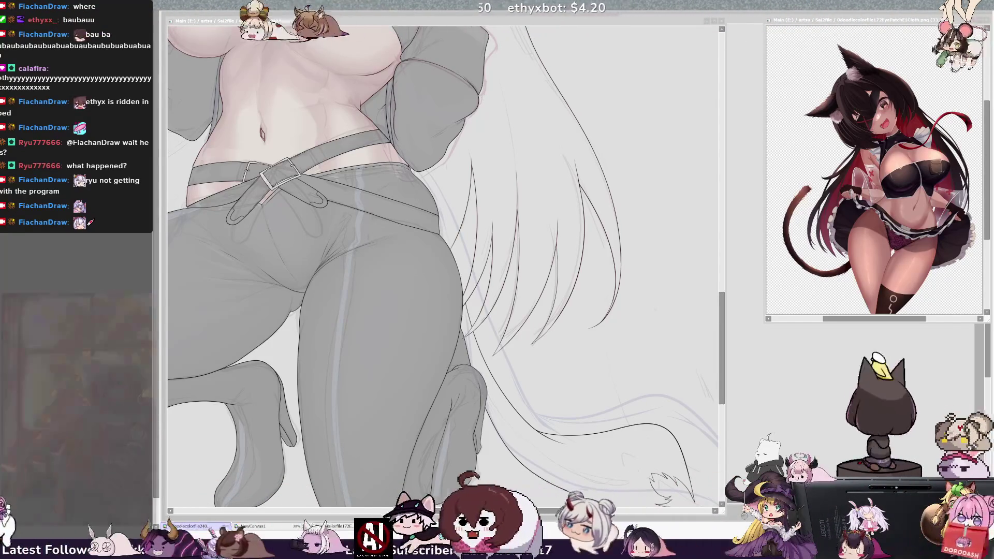
# Zoom in to 150% and ink pointed tips on the hair strands beside the hips
pyautogui.hotkey('alt', 'Tab')
pyautogui.scroll(2, 445, 248)
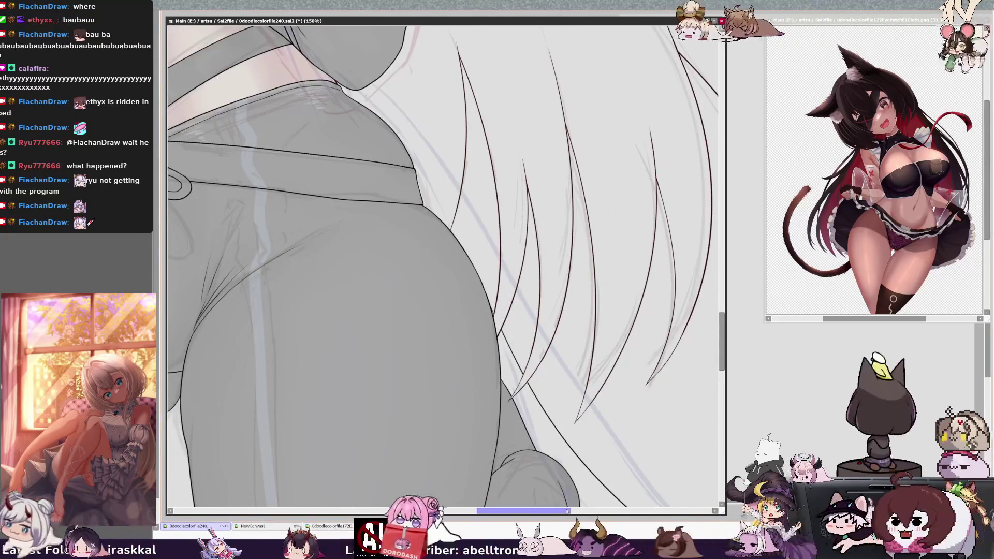
pyautogui.moveTo(568, 511); pyautogui.dragTo(579, 511)
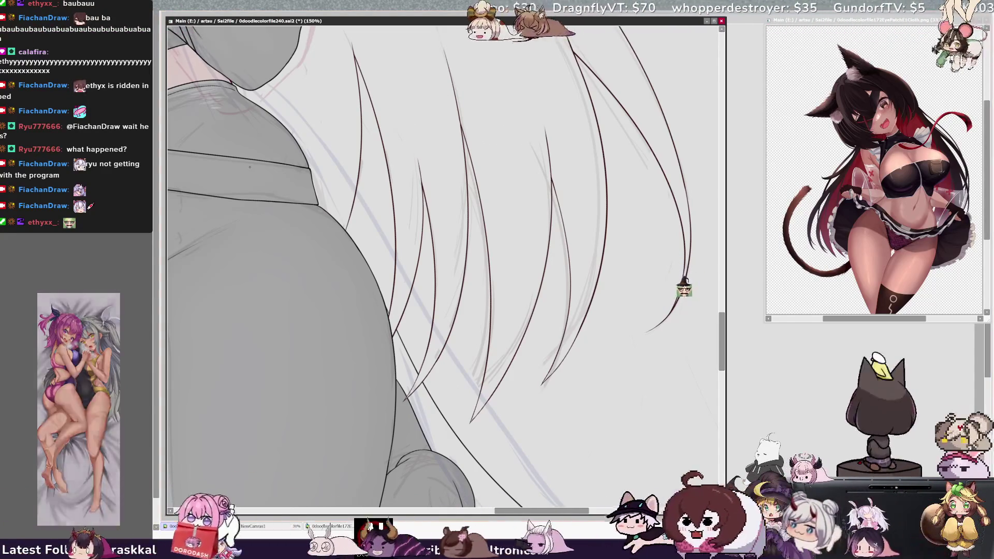
# Rotate and mirror the canvas to check the hair lines, then zoom back out to 33.3%
pyautogui.press('-')
pyautogui.press('End')
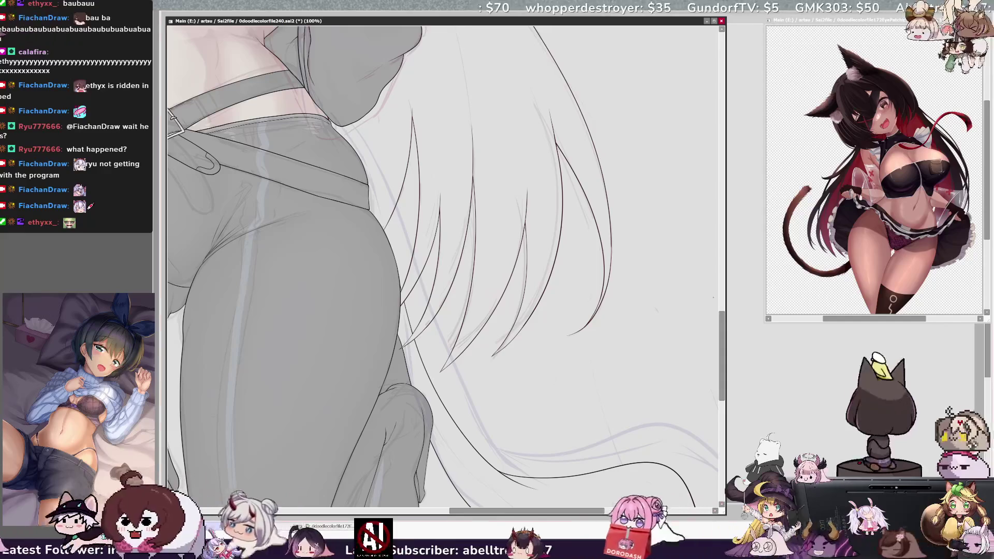
pyautogui.moveTo(723, 321); pyautogui.dragTo(722, 259)
pyautogui.press('Insert')
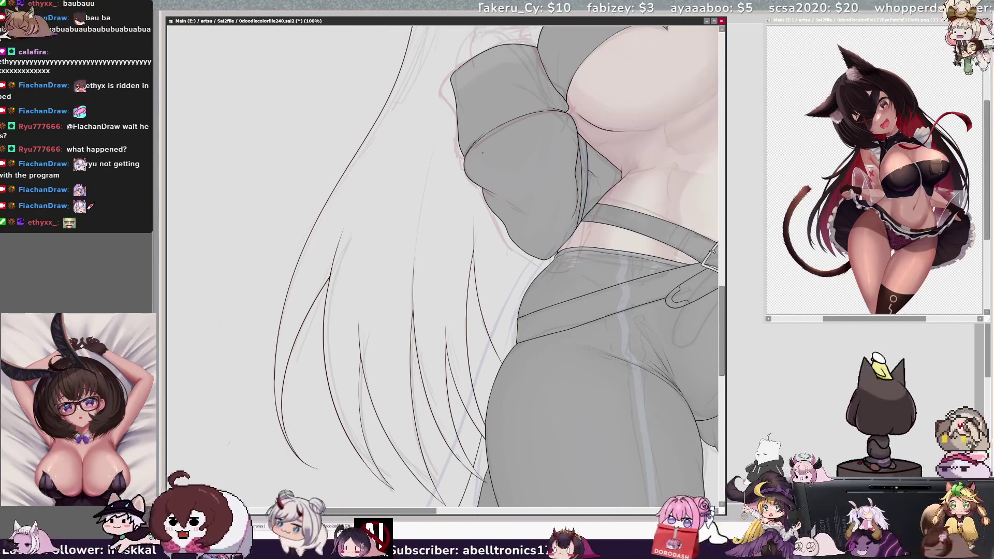
pyautogui.press('h')
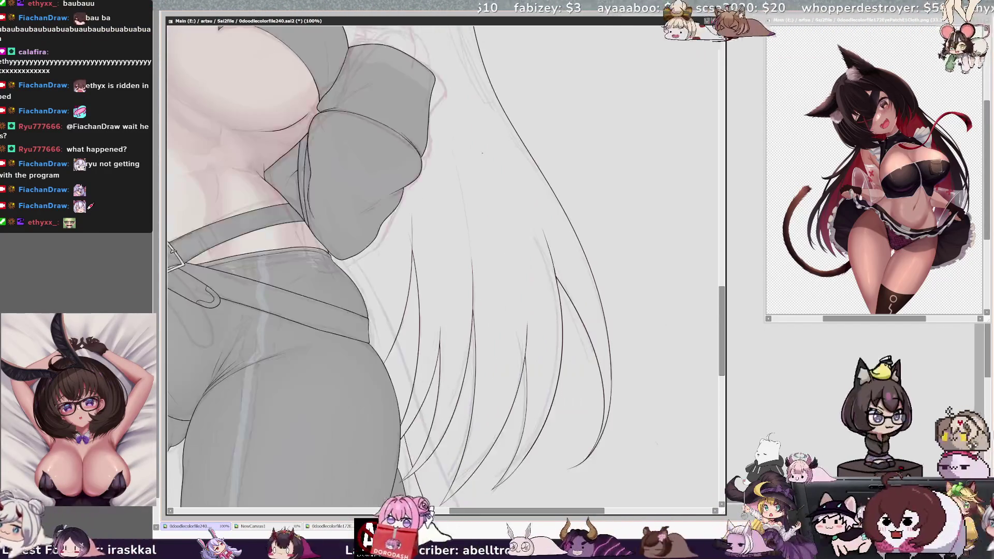
pyautogui.hotkey('ctrl', '-')
pyautogui.hotkey('ctrl', '-')
pyautogui.hotkey('ctrl', '-')
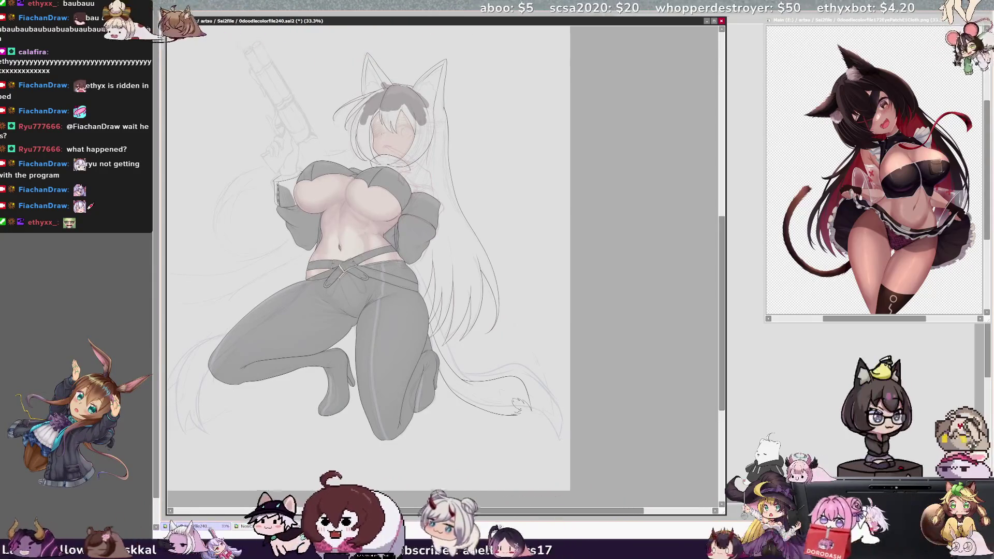
pyautogui.click(438, 184)
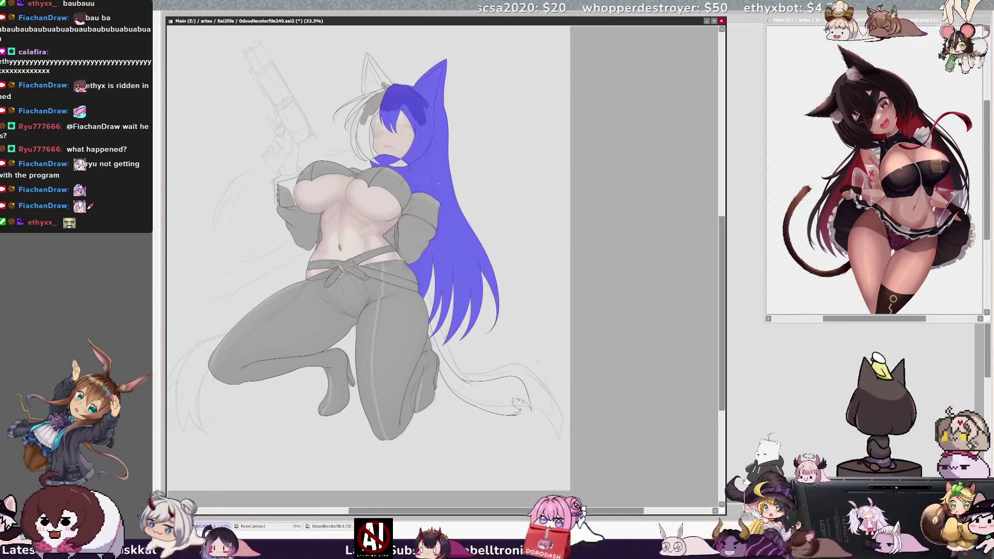
pyautogui.hotkey('ctrl', 'd')
pyautogui.click(458, 264)
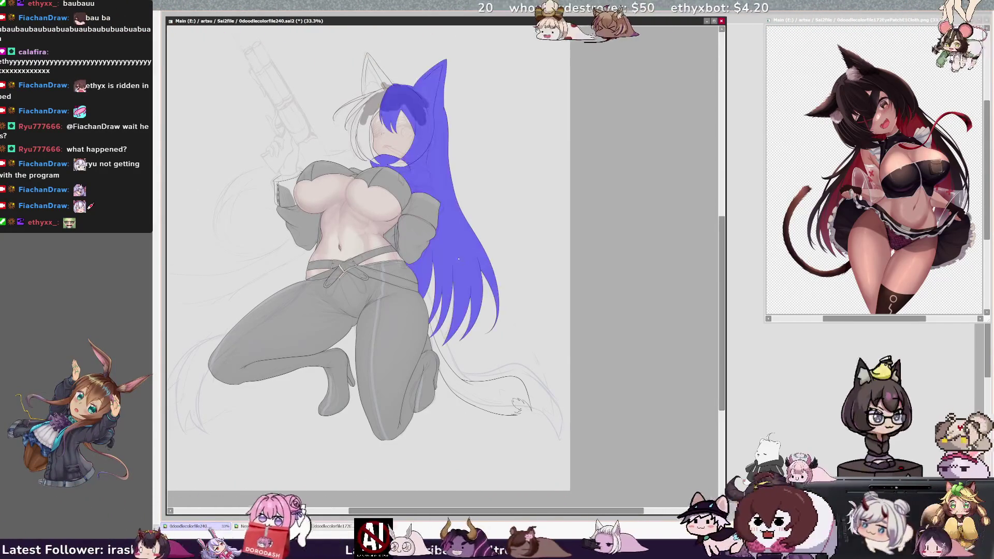
pyautogui.hotkey('ctrl', 'd')
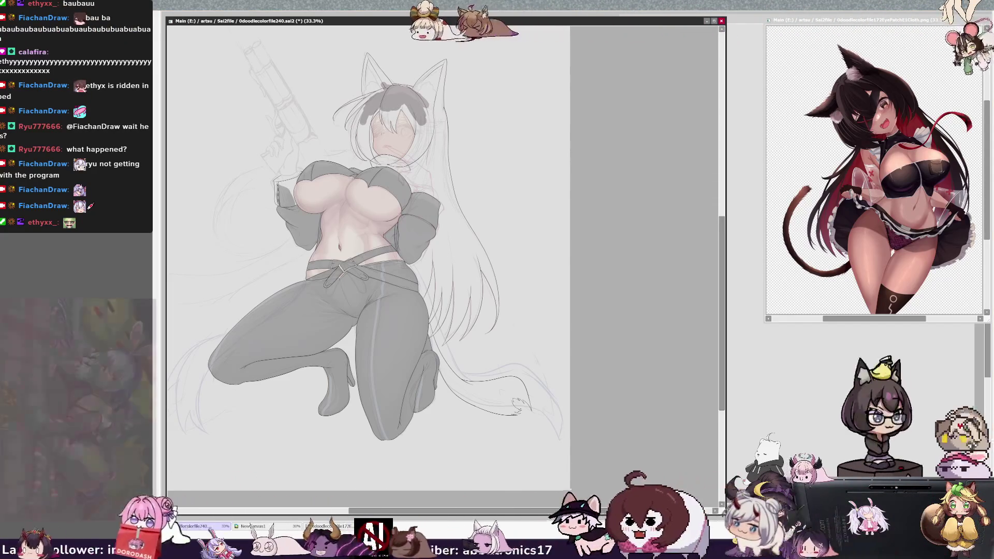
pyautogui.hotkey('ctrl', 't')
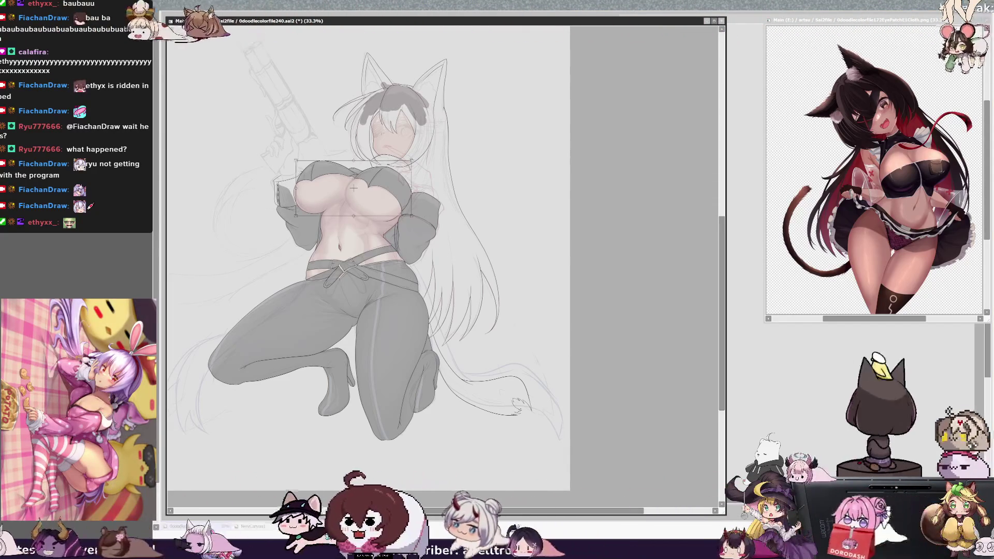
pyautogui.press('Return')
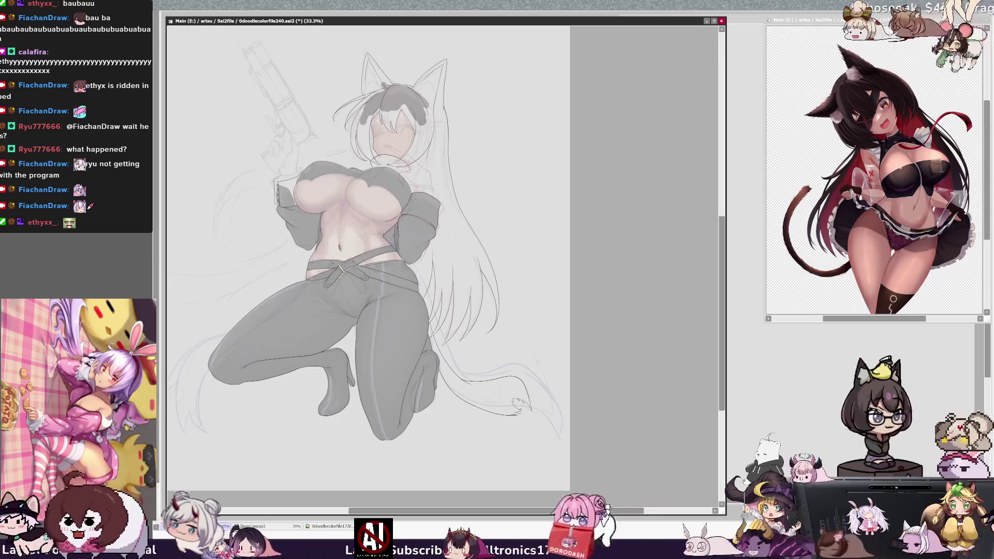